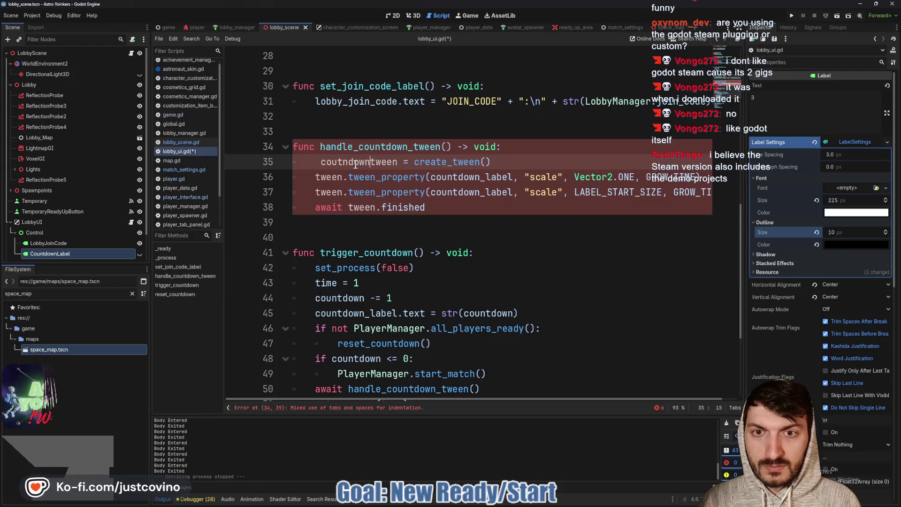
Correct the misspelled countdown_tween variable name on line 35
{"action": "type", "text": "n_"}
{"action": "key", "text": "BackSpace"}
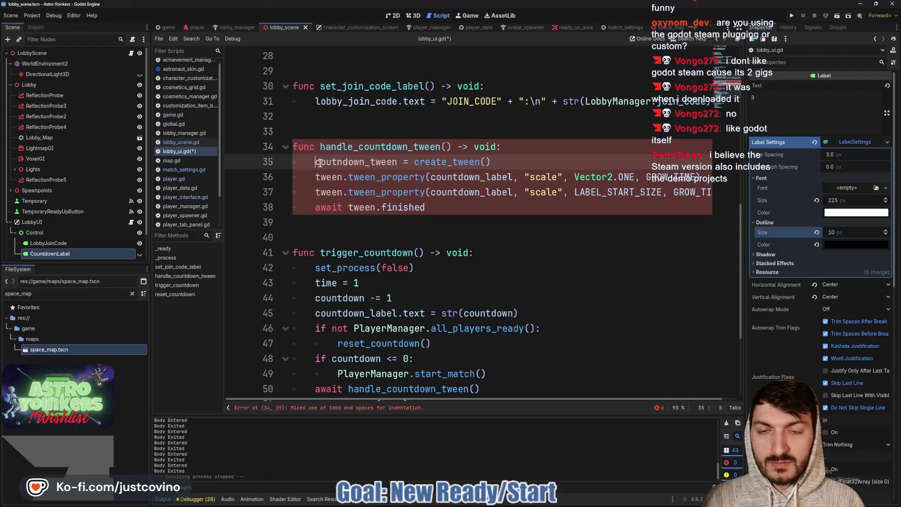
{"action": "key", "text": "ctrl+space"}
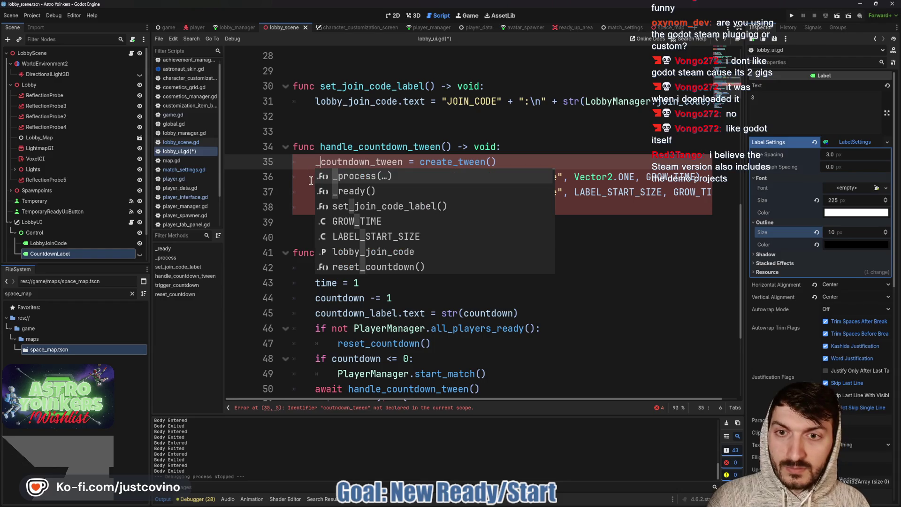
{"action": "key", "text": "Escape"}
{"action": "left_click", "coordinate": [341, 163]}
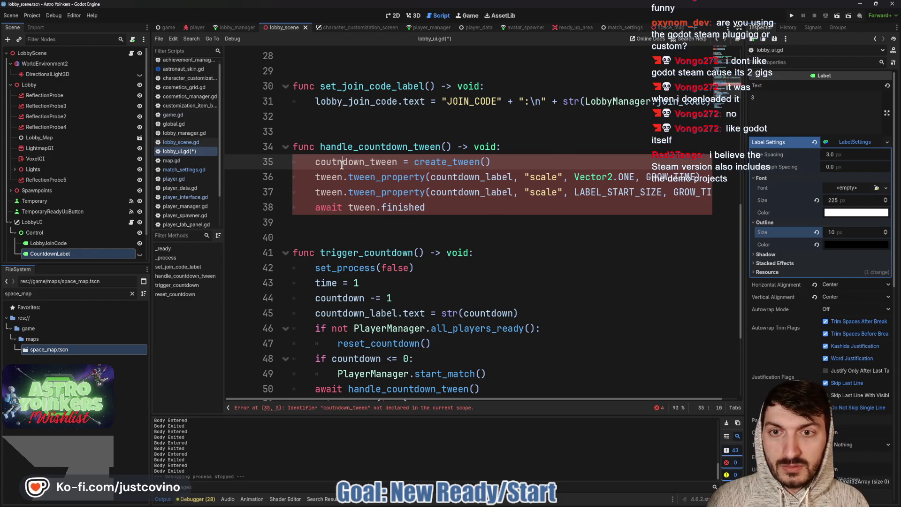
{"action": "key", "text": "Delete"}
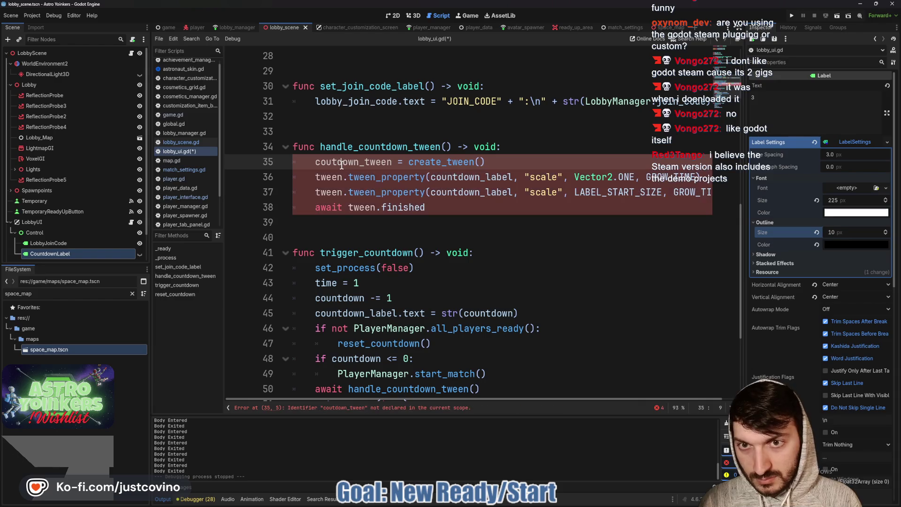
{"action": "type", "text": "n"}
Prefix tween with countdown_ on lines 36 and 37 and save
{"action": "left_click", "coordinate": [315, 177]}
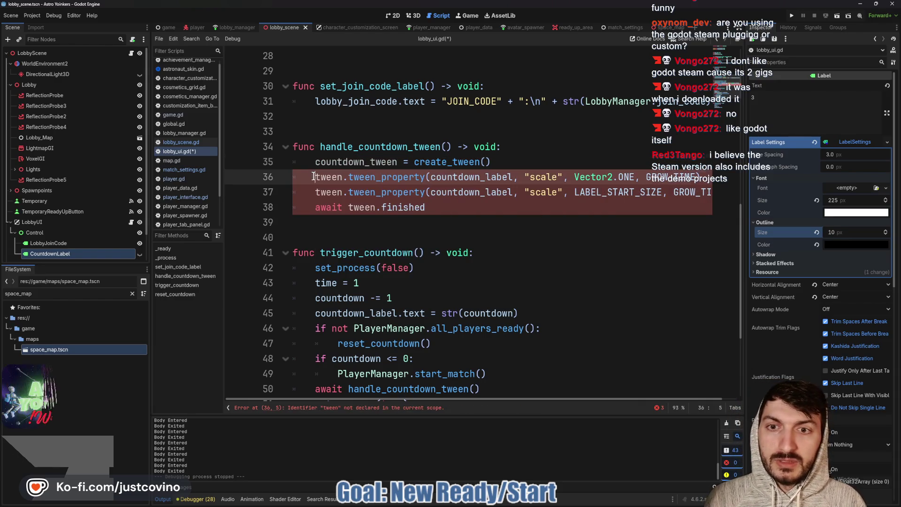
{"action": "type", "text": "countdown_"}
{"action": "left_click", "coordinate": [316, 192]}
{"action": "type", "text": "count"}
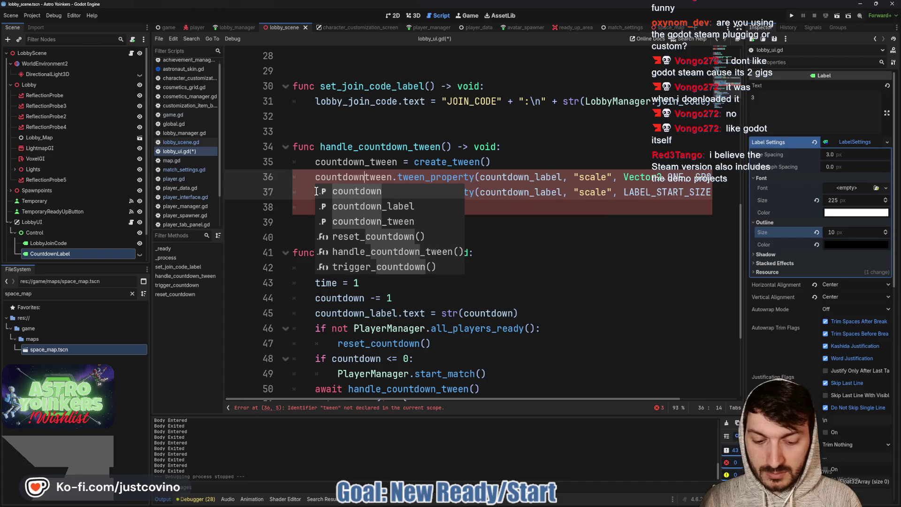
{"action": "type", "text": "down_"}
{"action": "left_click", "coordinate": [567, 213]}
{"action": "key", "text": "ctrl+s"}
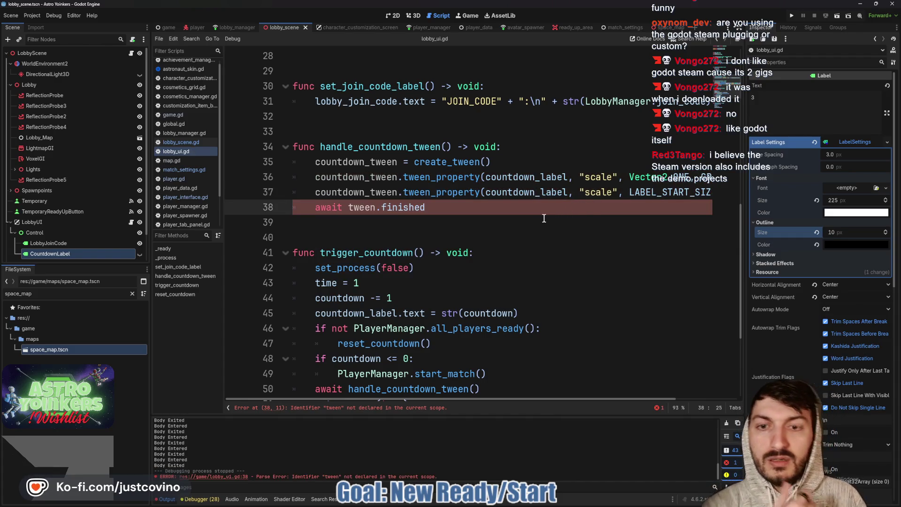
Replace tween on line 38 with countdown_tween, remove the leftover text, and save
{"action": "left_click", "coordinate": [350, 210]}
{"action": "type", "text": "cou"}
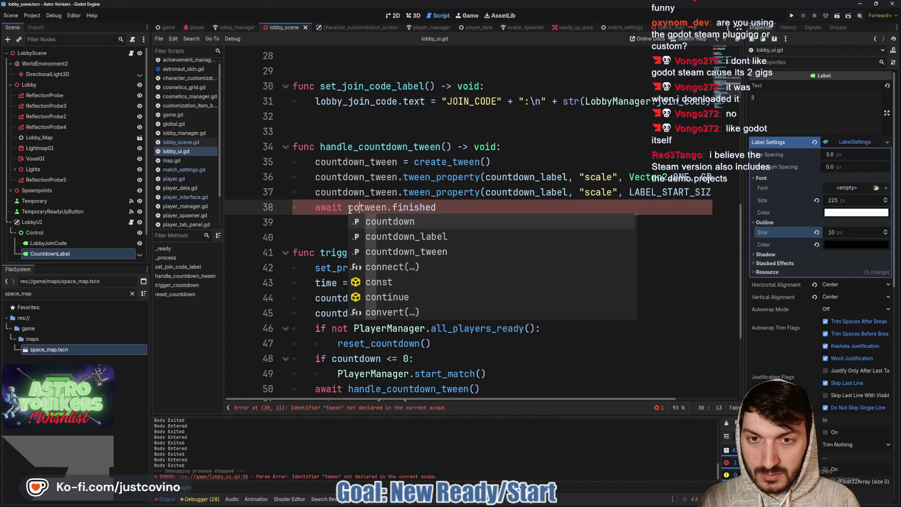
{"action": "key", "text": "Down"}
{"action": "key", "text": "Down"}
{"action": "key", "text": "Return"}
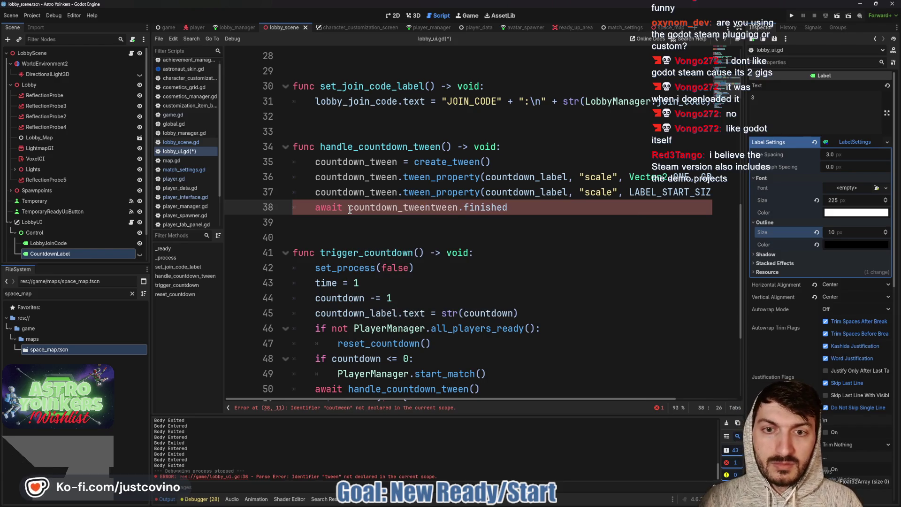
{"action": "key", "text": "Delete"}
{"action": "key", "text": "Delete"}
{"action": "key", "text": "Delete"}
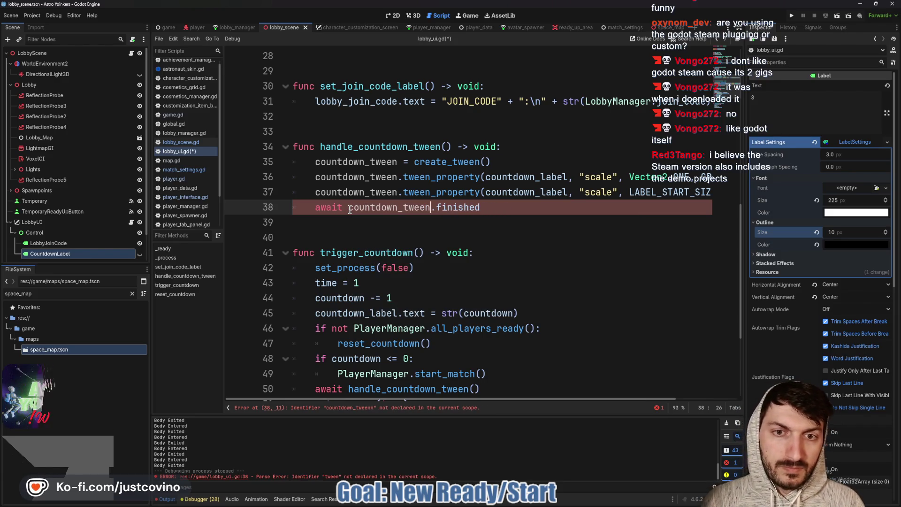
{"action": "left_click", "coordinate": [430, 228]}
{"action": "key", "text": "ctrl+s"}
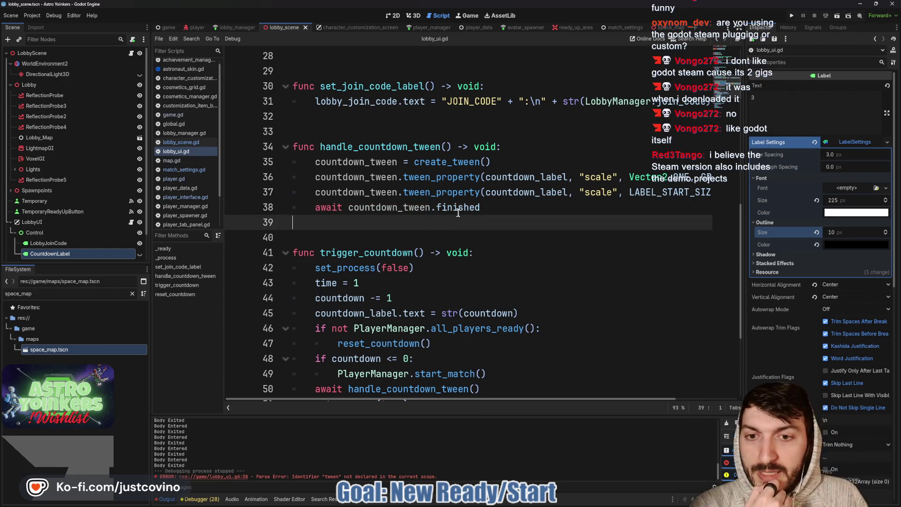
{"action": "scroll", "coordinate": [458, 216], "scroll_direction": "down", "scroll_amount": 2}
{"action": "scroll", "coordinate": [458, 224], "scroll_direction": "down", "scroll_amount": 2}
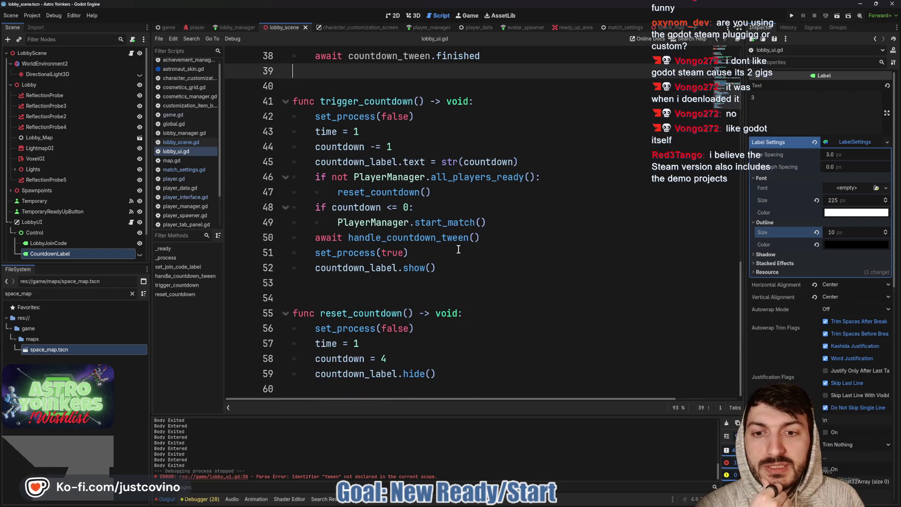
Add countdown_tween.kill() as the first line of reset_countdown and save lobby_ui.gd
{"action": "left_click", "coordinate": [476, 313]}
{"action": "key", "text": "Return"}
{"action": "type", "text": "count"}
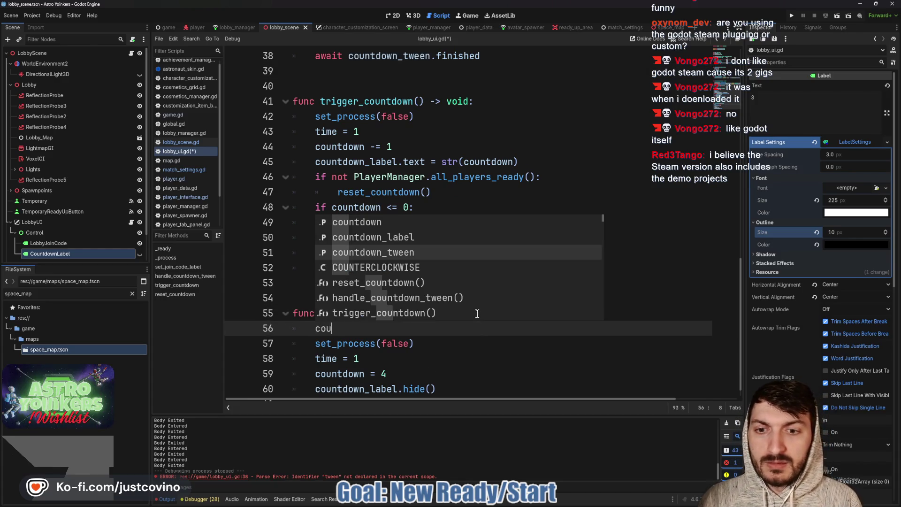
{"action": "key", "text": "Return"}
{"action": "type", "text": ".ki"}
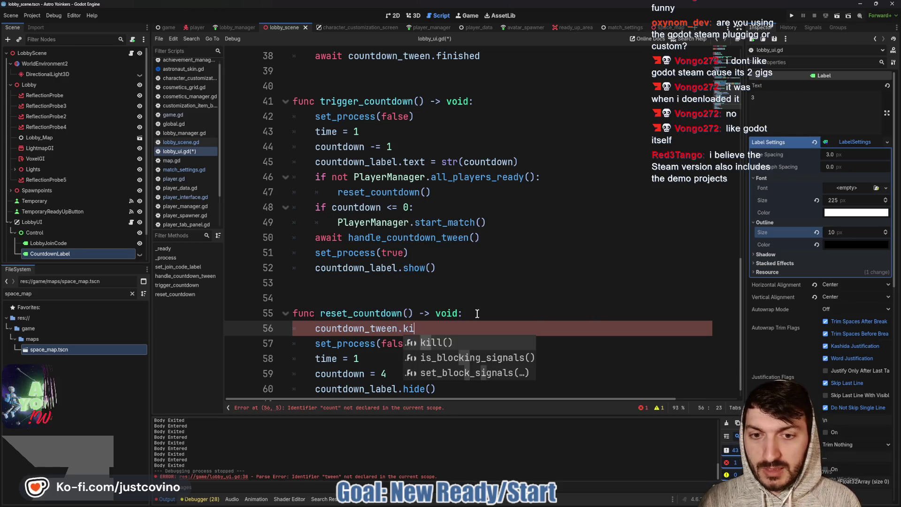
{"action": "key", "text": "Return"}
{"action": "key", "text": "ctrl+s"}
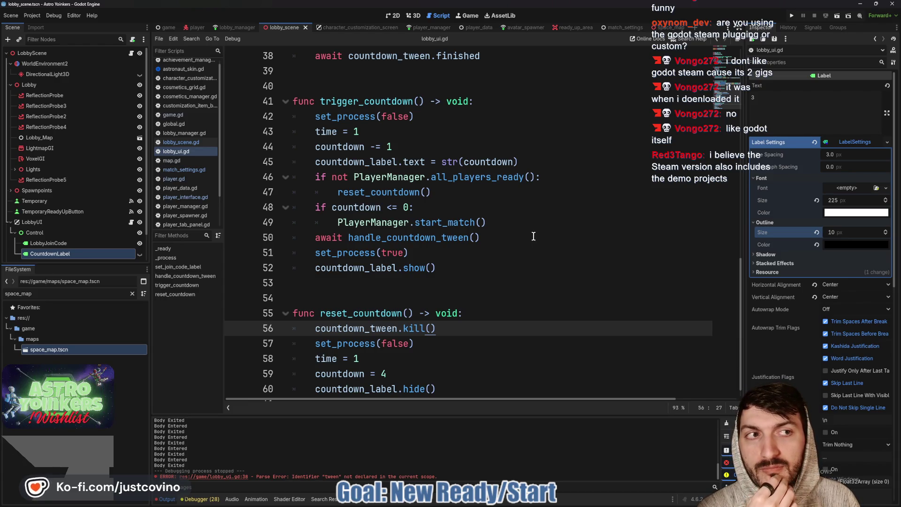
{"action": "scroll", "coordinate": [541, 211], "scroll_direction": "up", "scroll_amount": 4}
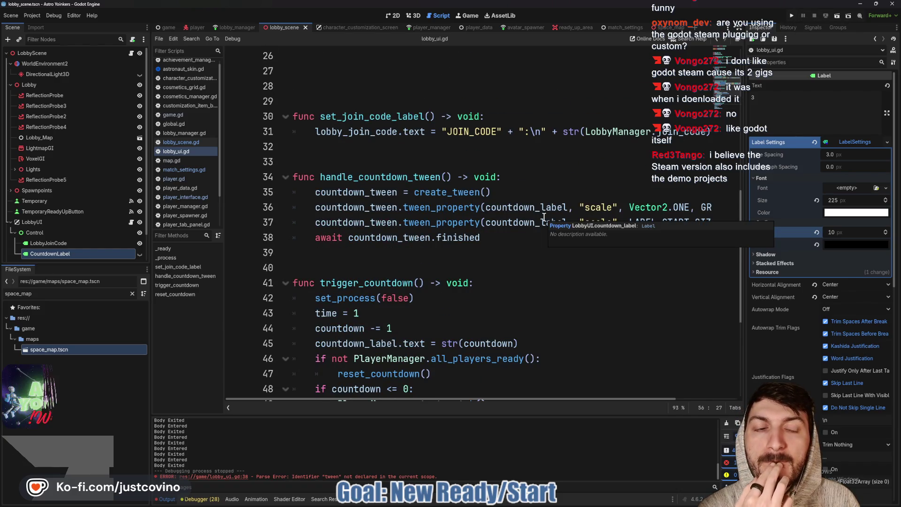
{"action": "scroll", "coordinate": [520, 175], "scroll_direction": "up", "scroll_amount": 8}
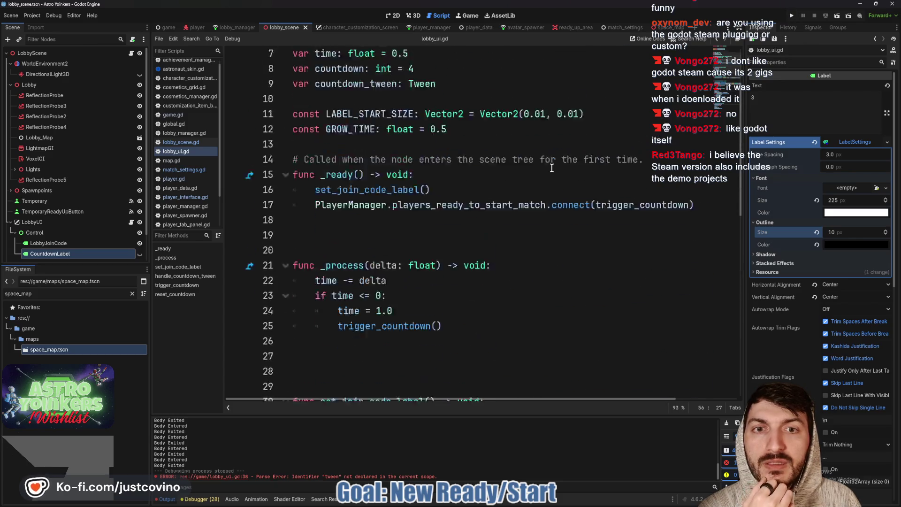
Change GROW_TIME from 0.5 to 0.35 and save the script
{"action": "left_click", "coordinate": [532, 225]}
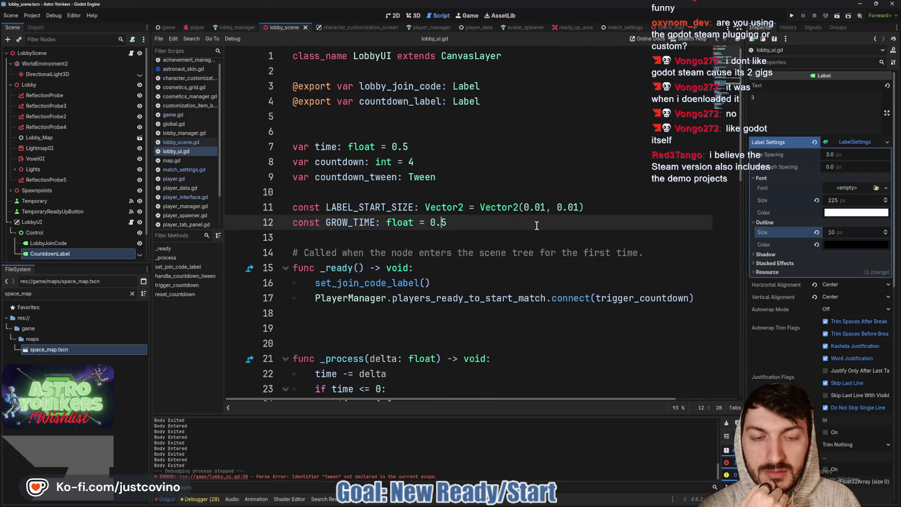
{"action": "key", "text": "BackSpace"}
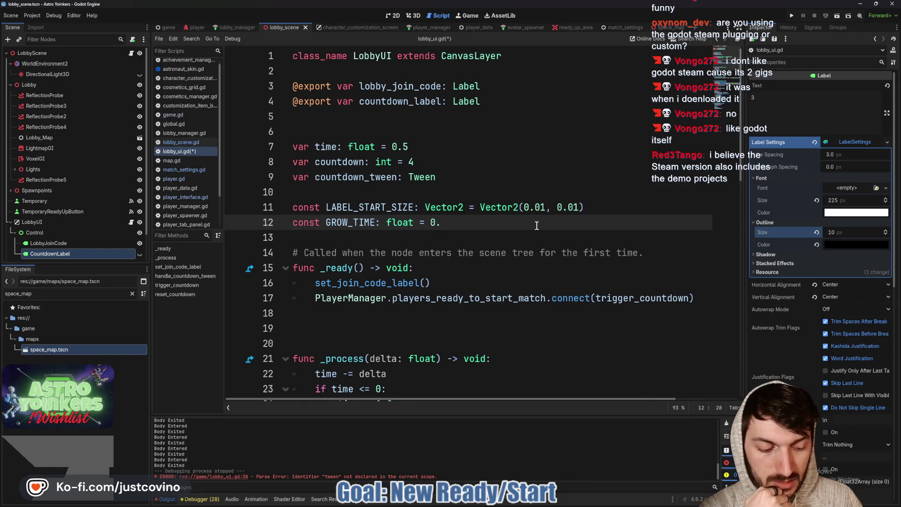
{"action": "type", "text": "35"}
{"action": "key", "text": "ctrl+s"}
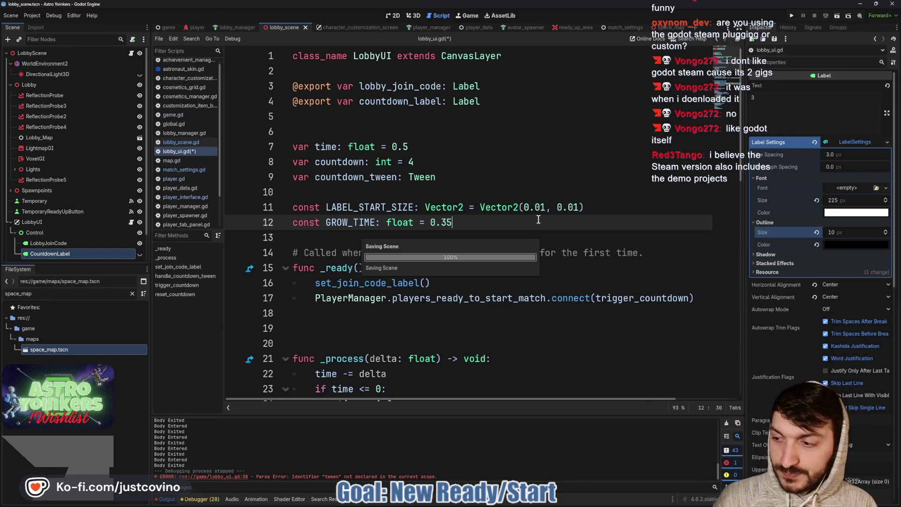
Run the project and host a private lobby, which halts on a null kill error
{"action": "left_click", "coordinate": [793, 16]}
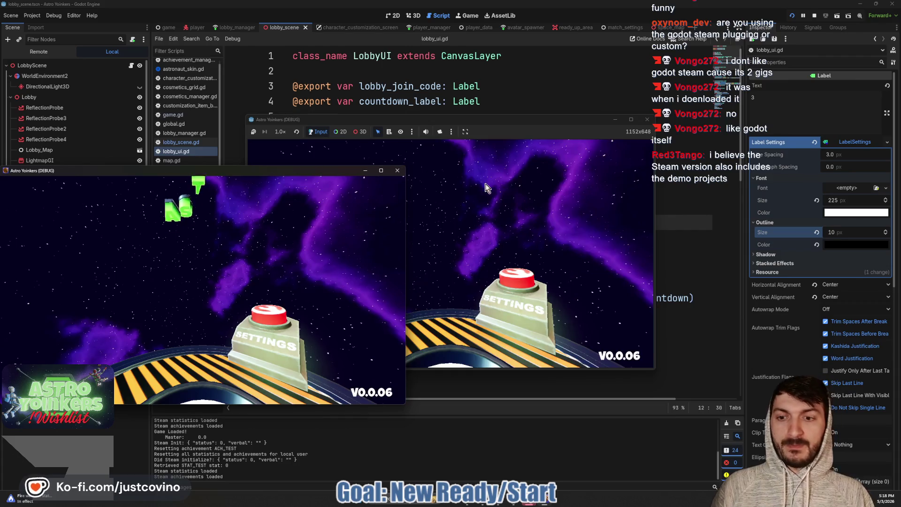
{"action": "left_click", "coordinate": [397, 170]}
{"action": "left_click", "coordinate": [312, 202]}
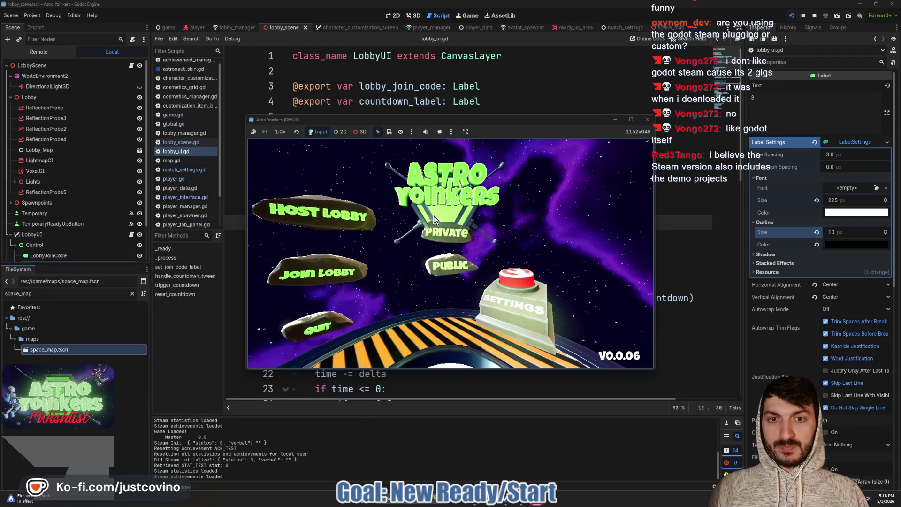
{"action": "left_click", "coordinate": [439, 229]}
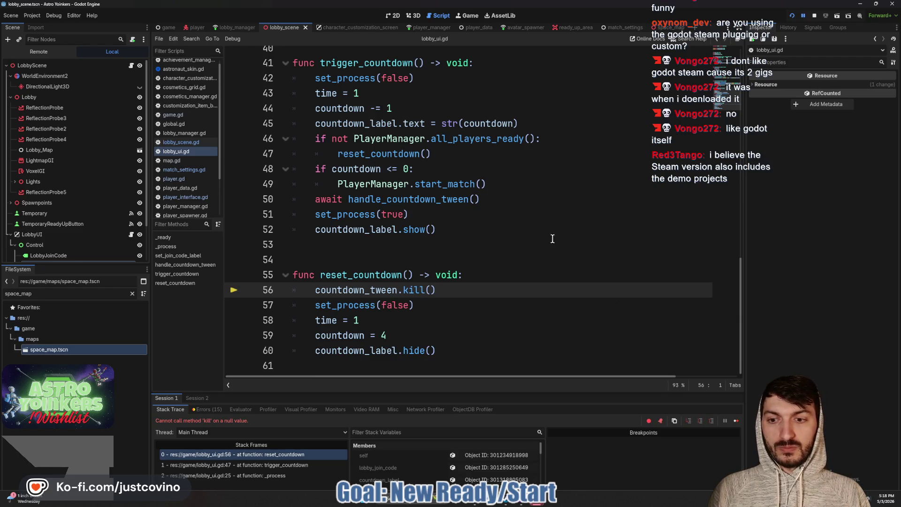
Stop the debugger and guard countdown_tween.kill() with 'if countdown_tween != null:'
{"action": "key", "text": "F8"}
{"action": "left_click", "coordinate": [487, 275]}
{"action": "key", "text": "Return"}
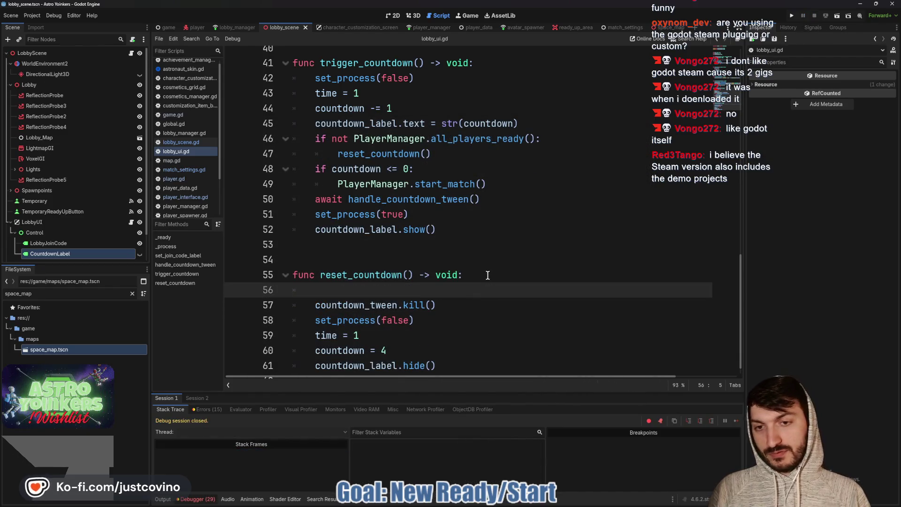
{"action": "type", "text": "if countdo"}
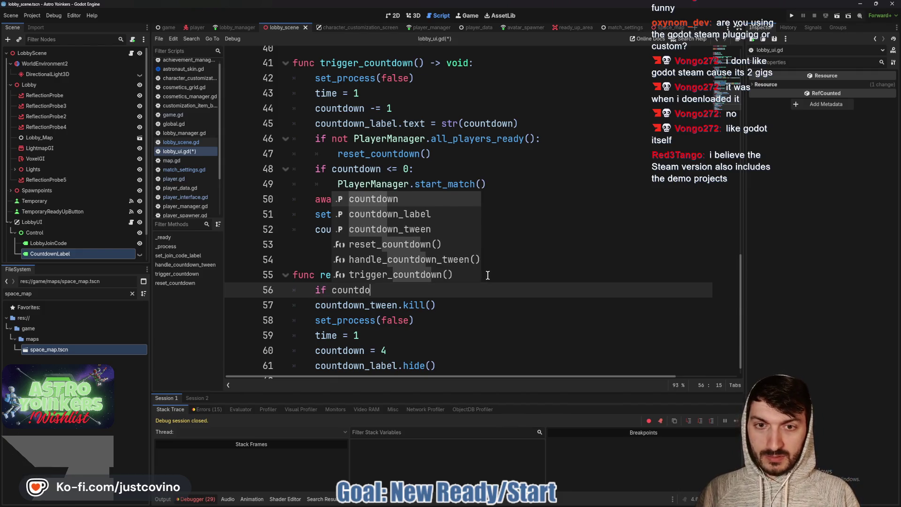
{"action": "key", "text": "Down"}
{"action": "key", "text": "Down"}
{"action": "key", "text": "Return"}
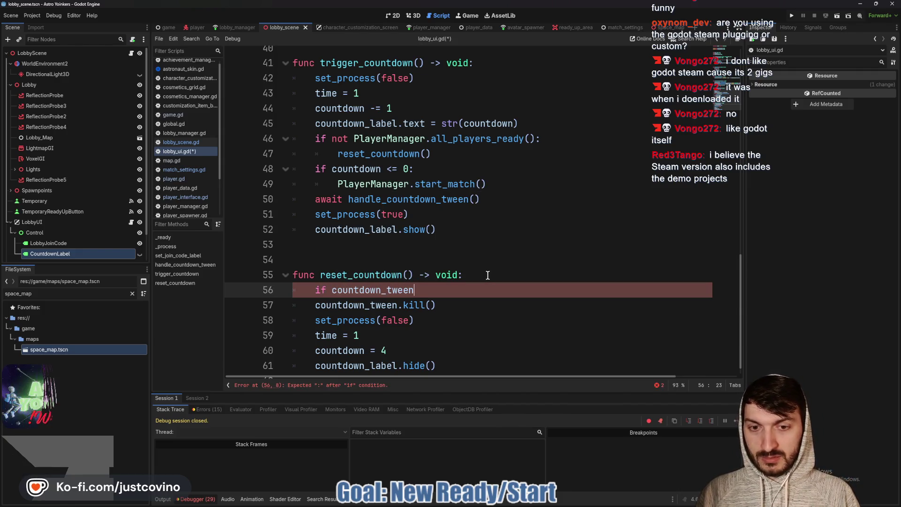
{"action": "type", "text": "!= null\":"}
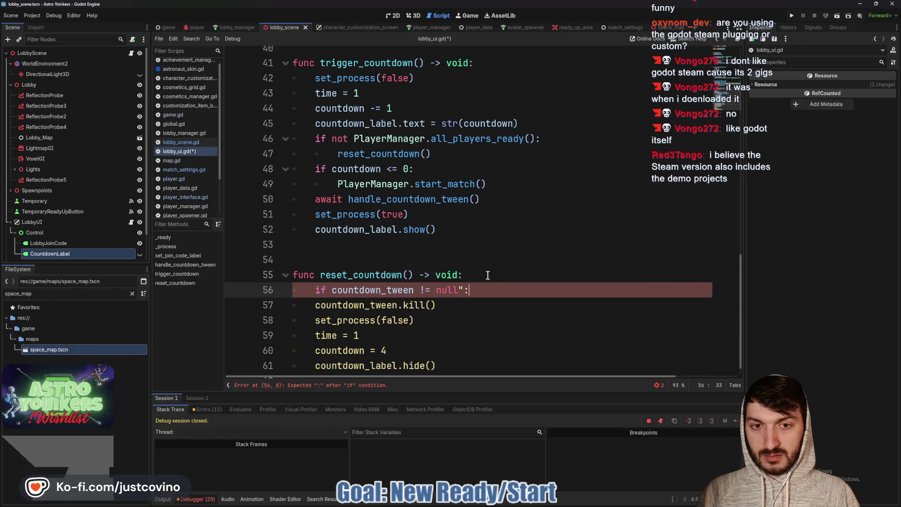
{"action": "key", "text": "BackSpace"}
{"action": "key", "text": "BackSpace"}
{"action": "type", "text": ":"}
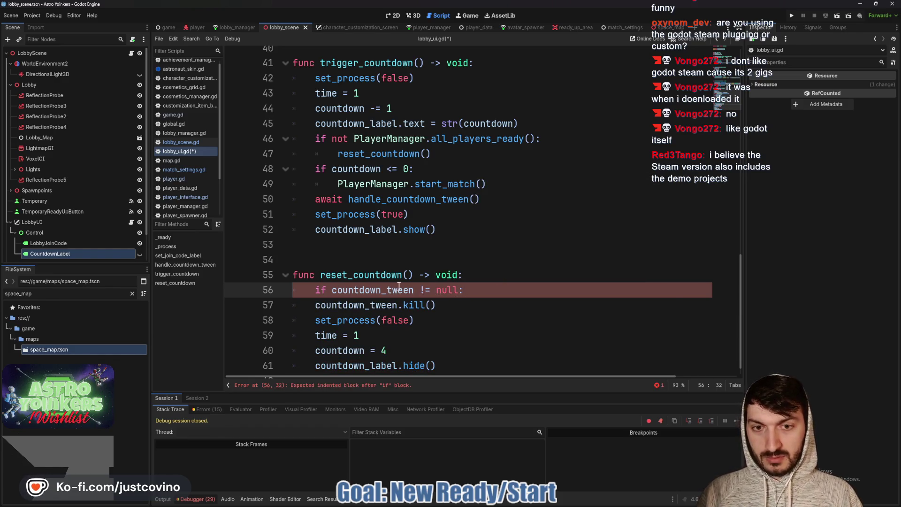
{"action": "left_click", "coordinate": [310, 304]}
{"action": "key", "text": "Tab"}
{"action": "left_click", "coordinate": [506, 309]}
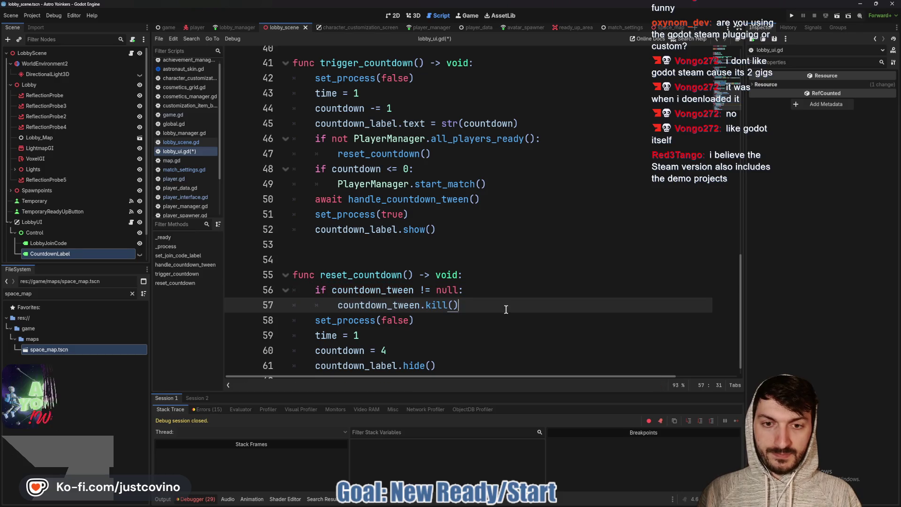
Run the project and host a new lobby in the game
{"action": "left_click", "coordinate": [790, 16]}
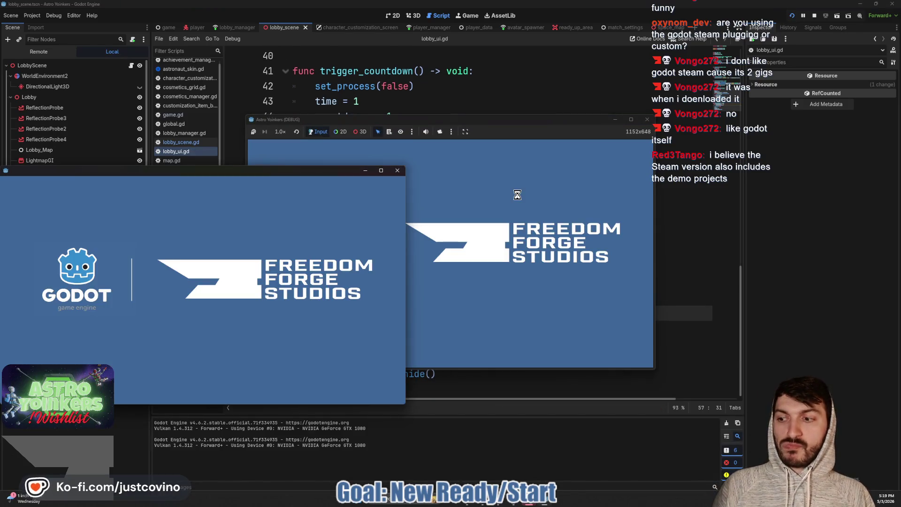
{"action": "left_click", "coordinate": [398, 172]}
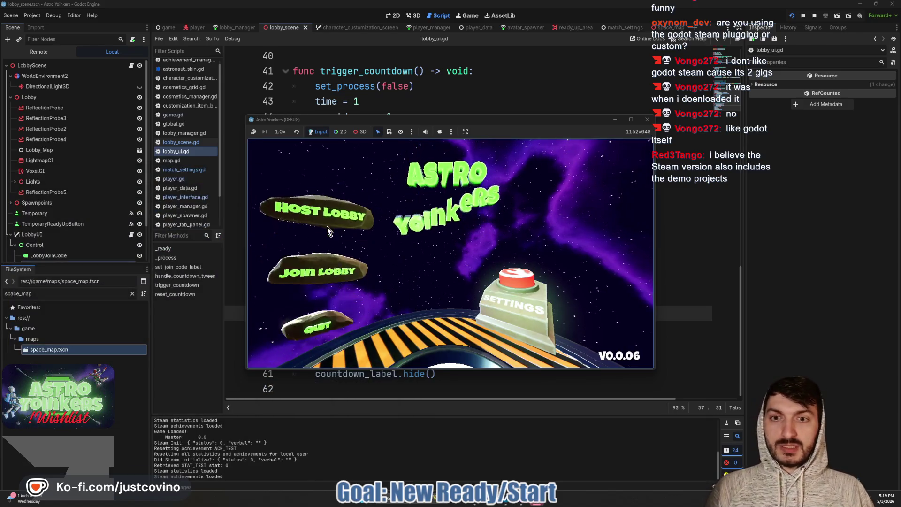
{"action": "left_click", "coordinate": [327, 225]}
{"action": "left_click", "coordinate": [435, 218]}
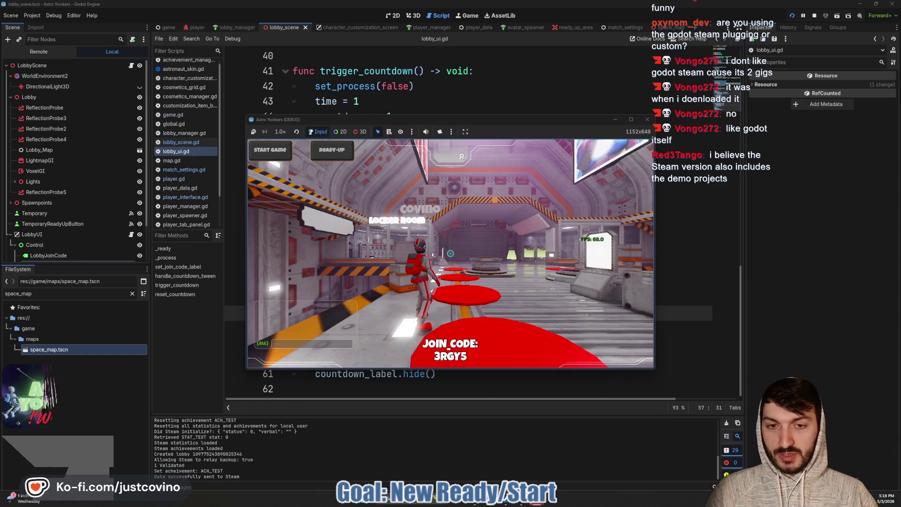
Walk onto and off the ready pad to start and cancel the countdown, then stop the game
{"action": "key", "text": "w"}
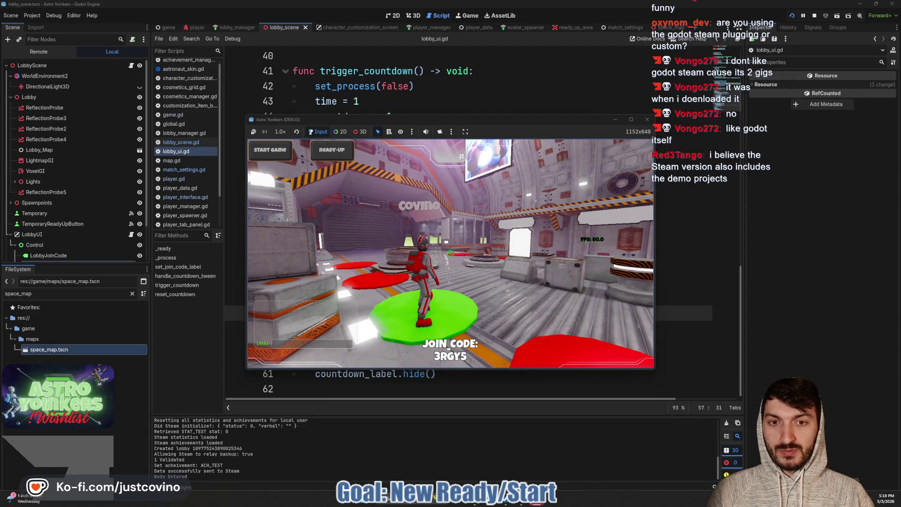
{"action": "key", "text": "a"}
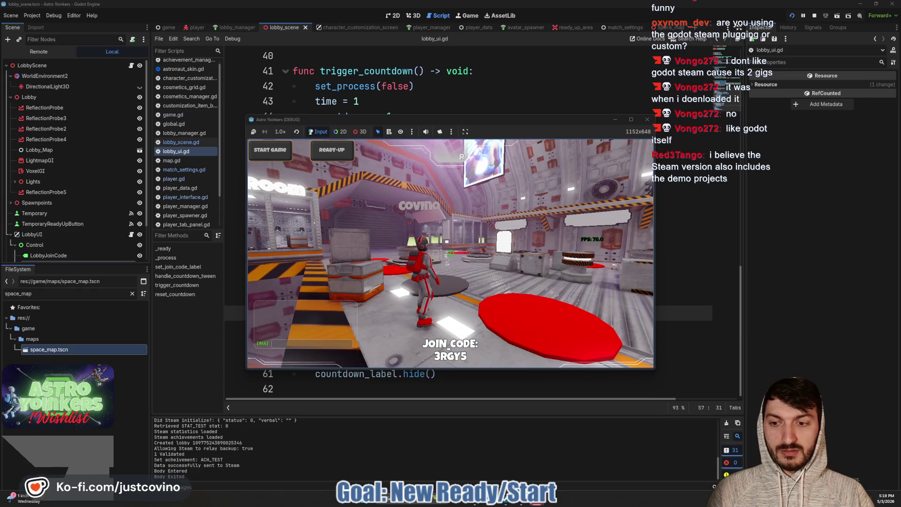
{"action": "key", "text": "d"}
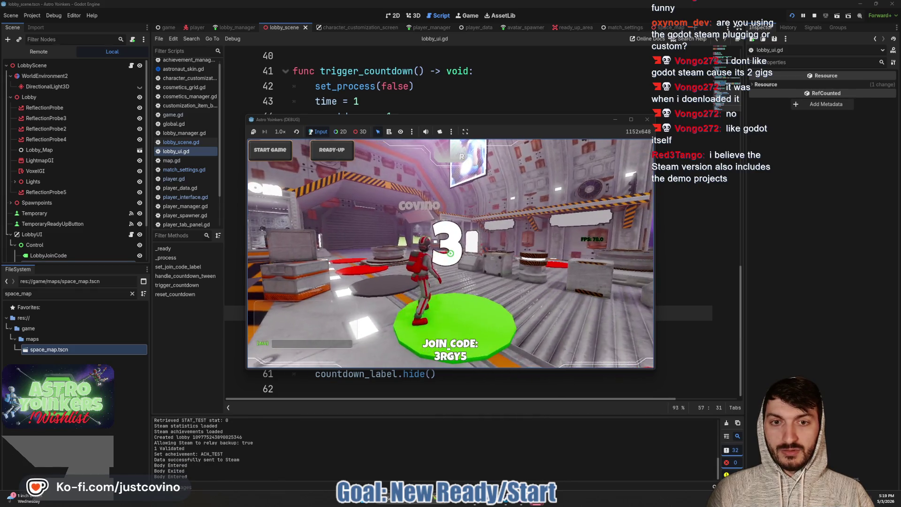
{"action": "key", "text": "a"}
{"action": "key", "text": "a"}
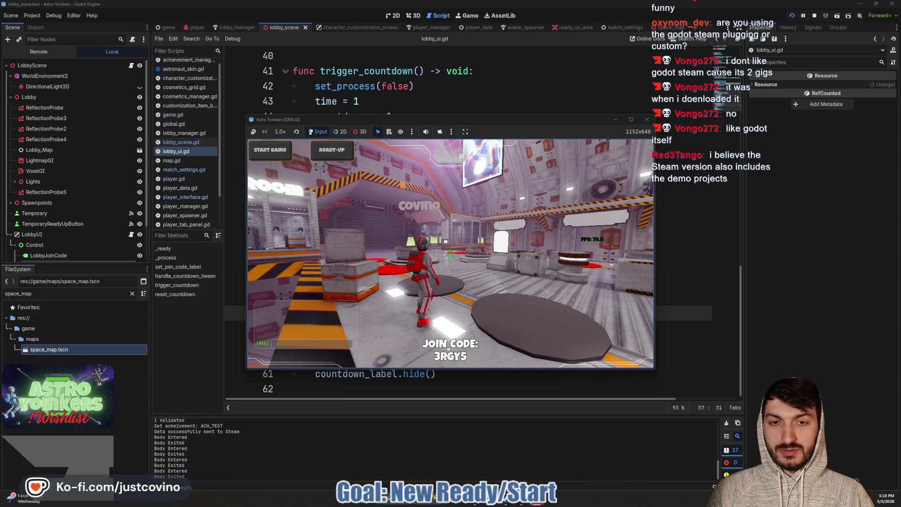
{"action": "key", "text": "d"}
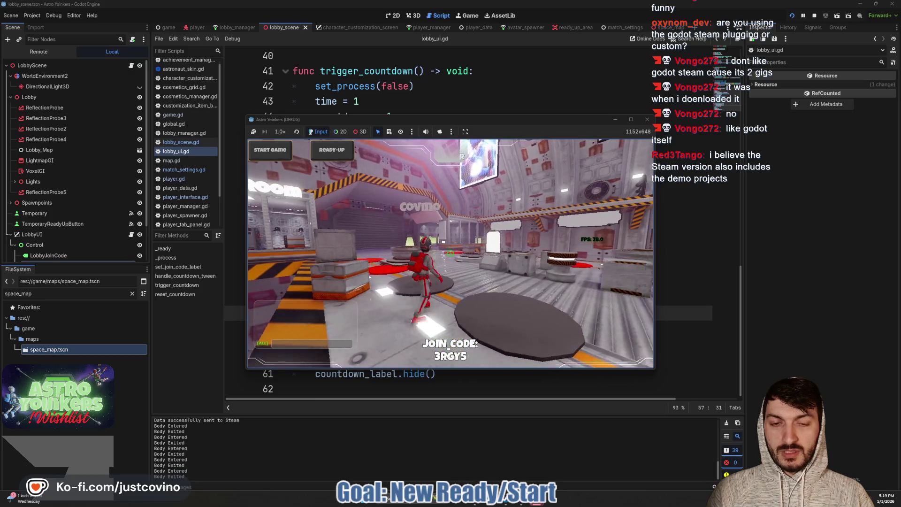
{"action": "key", "text": "a"}
{"action": "key", "text": "d"}
{"action": "key", "text": "a"}
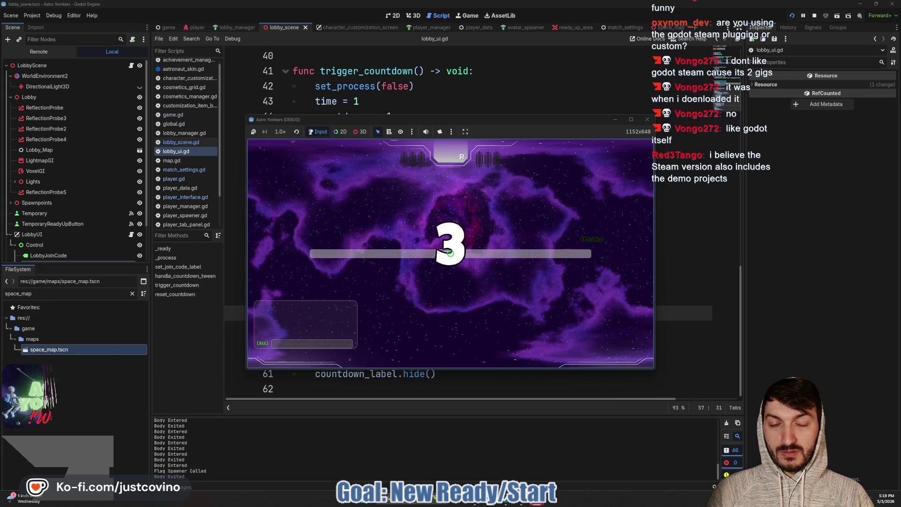
{"action": "key", "text": "F8"}
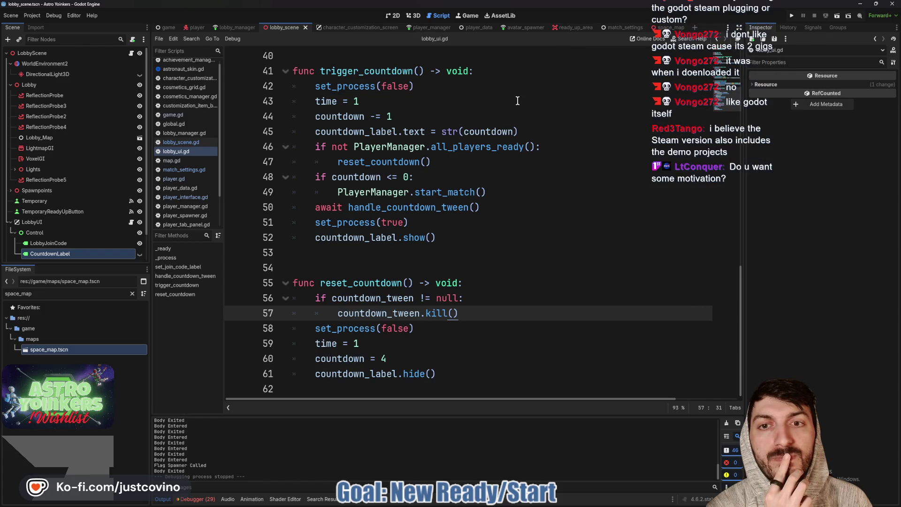
Switch from the script to GitHub Desktop to view the 8 changed files
{"action": "scroll", "coordinate": [435, 252], "scroll_direction": "up", "scroll_amount": 3}
{"action": "left_click", "coordinate": [354, 191]}
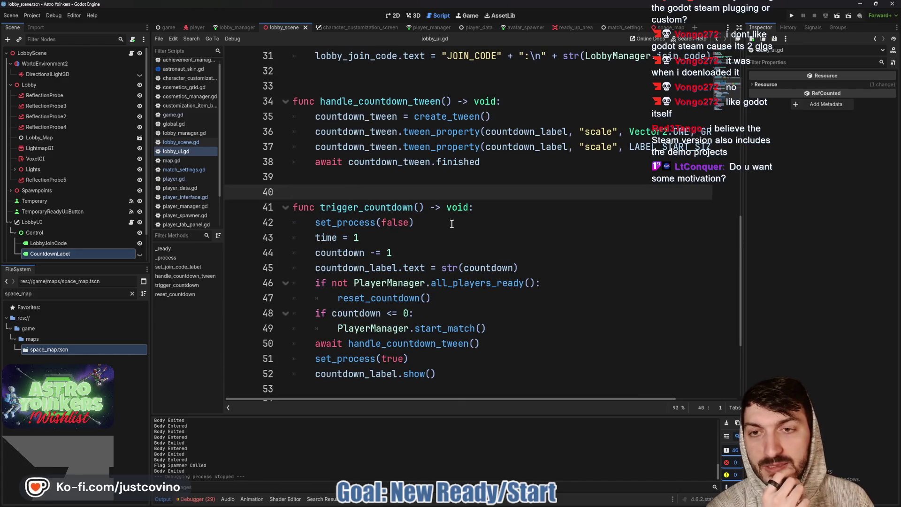
{"action": "left_click", "coordinate": [514, 503]}
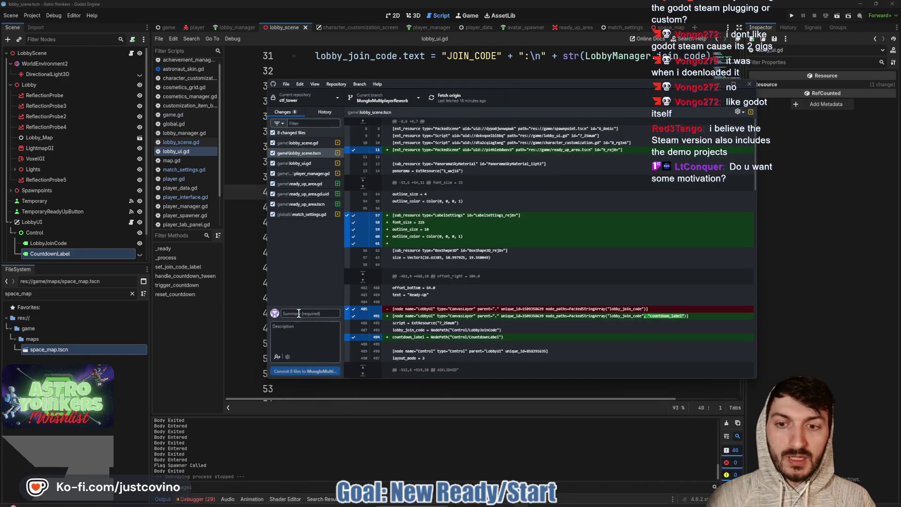
Commit the 8 files with summary 'Ntter way to do this', push to origin, return to Godot
{"action": "left_click", "coordinate": [299, 312]}
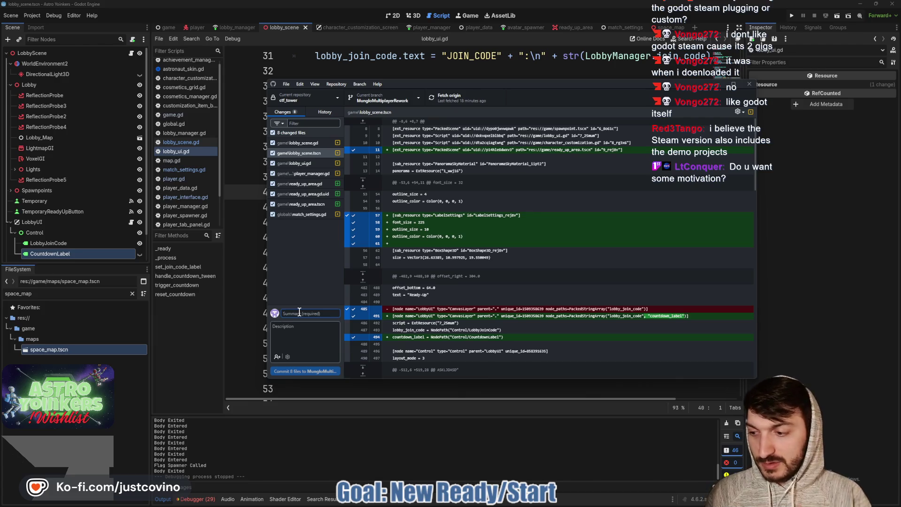
{"action": "type", "text": "Need to find a"}
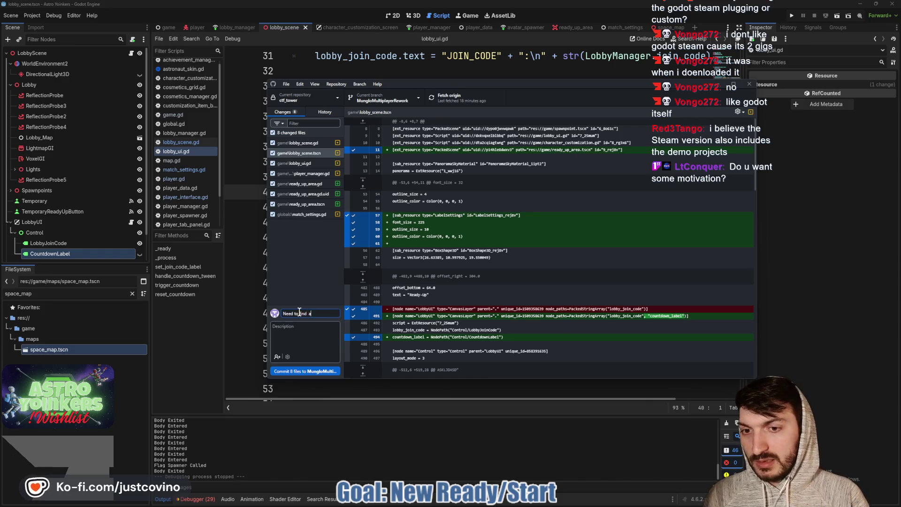
{"action": "type", "text": " better way to do this"}
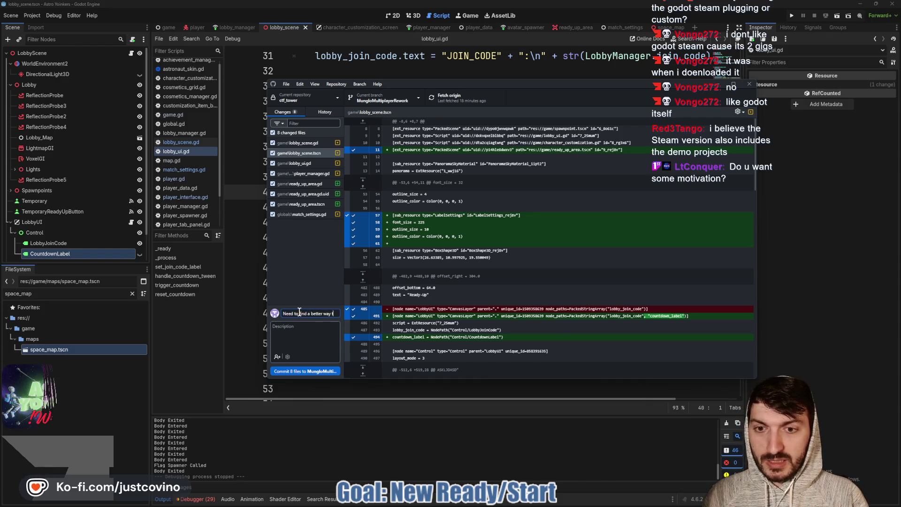
{"action": "left_click", "coordinate": [312, 372]}
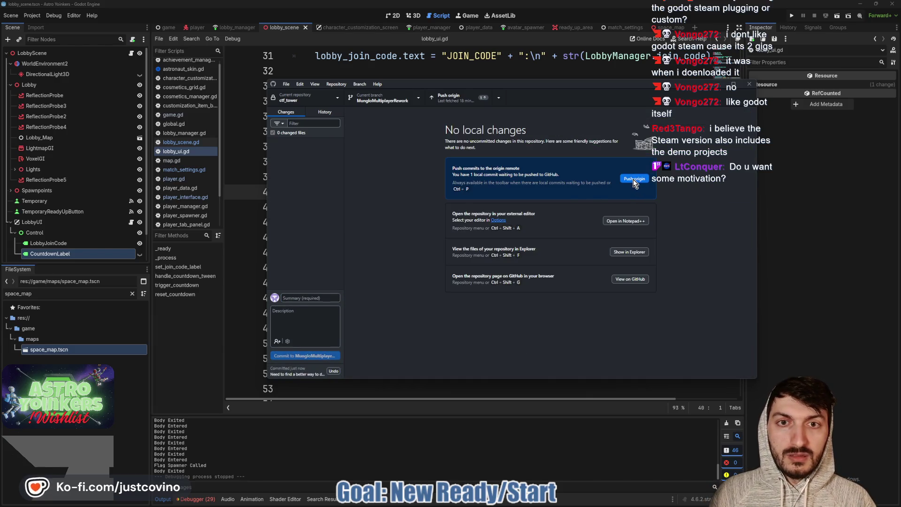
{"action": "left_click", "coordinate": [633, 179]}
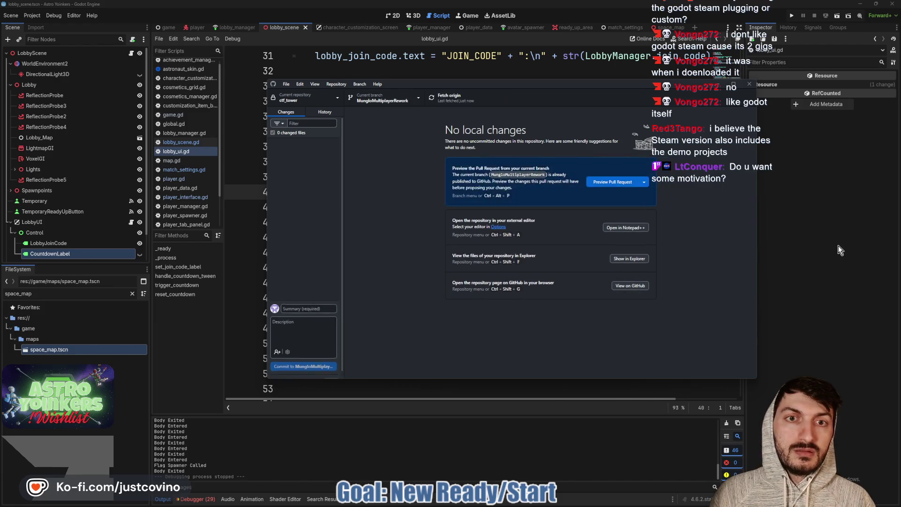
{"action": "left_click", "coordinate": [839, 245]}
{"action": "left_click", "coordinate": [436, 182]}
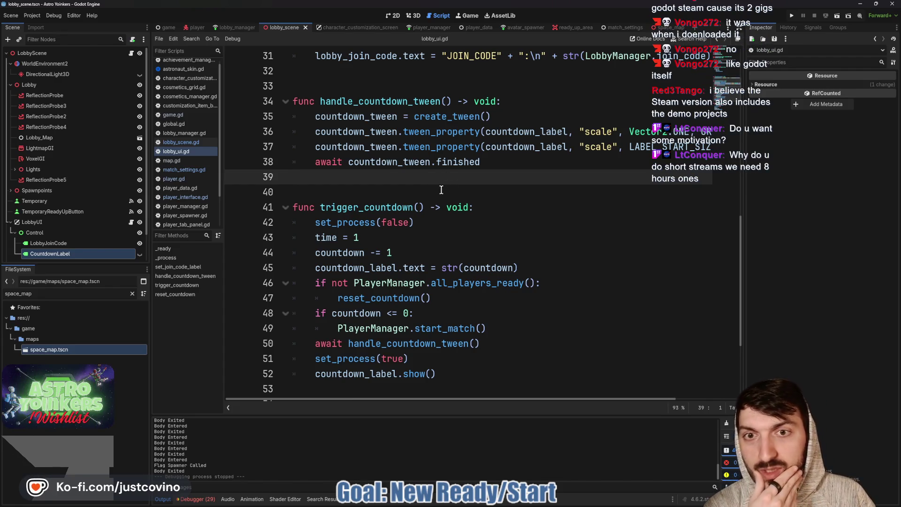
Delete two extra blank lines after _process in lobby_ui.gd and save
{"action": "scroll", "coordinate": [441, 190], "scroll_direction": "up", "scroll_amount": 4}
{"action": "left_click", "coordinate": [375, 182]}
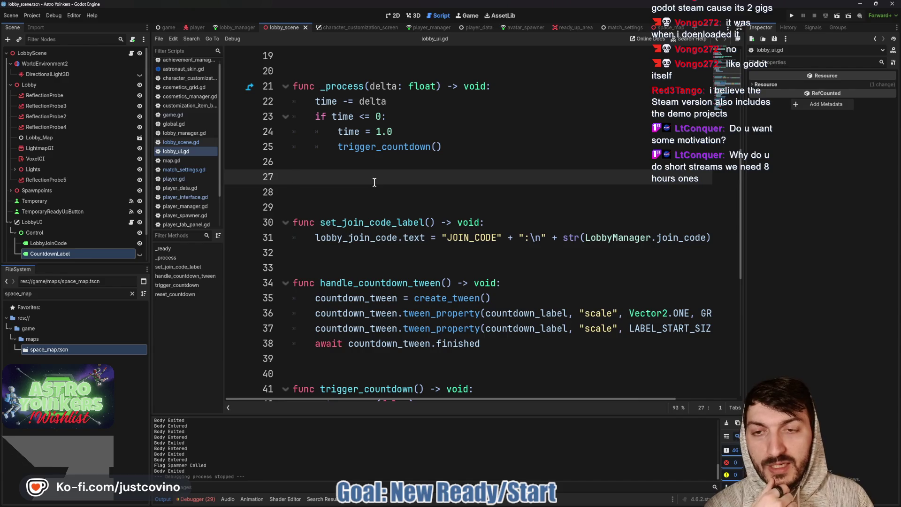
{"action": "key", "text": "BackSpace"}
{"action": "scroll", "coordinate": [370, 192], "scroll_direction": "down", "scroll_amount": 1}
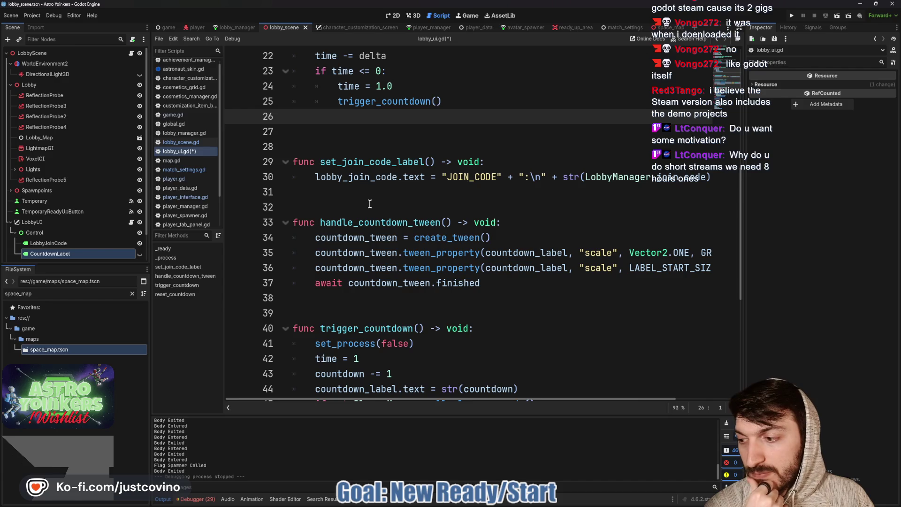
{"action": "left_click", "coordinate": [348, 135]}
{"action": "key", "text": "BackSpace"}
{"action": "key", "text": "ctrl+s"}
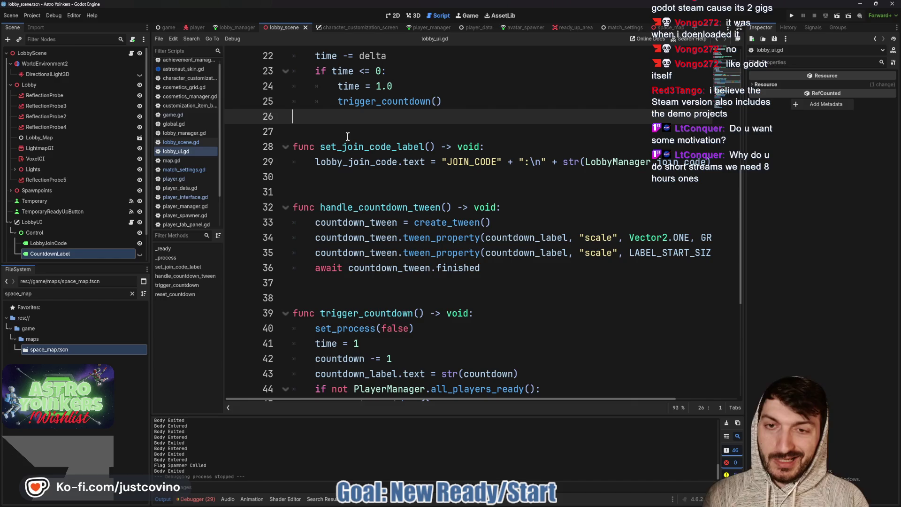
{"action": "scroll", "coordinate": [372, 187], "scroll_direction": "down", "scroll_amount": 1}
{"action": "scroll", "coordinate": [343, 159], "scroll_direction": "up", "scroll_amount": 1}
{"action": "left_click", "coordinate": [340, 178]}
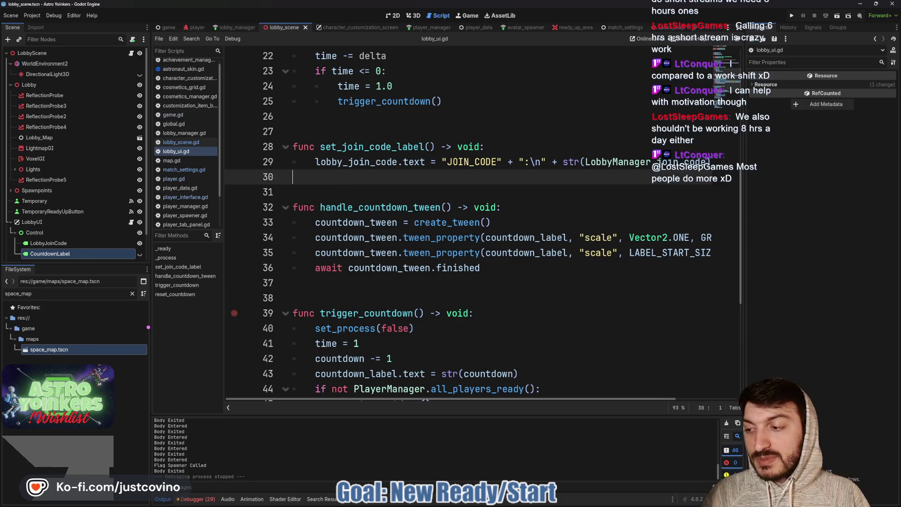
Draw pink and yellow annotation strokes across the code, erasing the first pink loop
{"action": "mouse_move", "coordinate": [135, 314]}
{"action": "left_mouse_down"}
{"action": "mouse_move", "coordinate": [230, 235]}
{"action": "mouse_move", "coordinate": [319, 139]}
{"action": "mouse_move", "coordinate": [425, 274]}
{"action": "mouse_move", "coordinate": [497, 275]}
{"action": "mouse_move", "coordinate": [558, 124]}
{"action": "mouse_move", "coordinate": [664, 312]}
{"action": "mouse_move", "coordinate": [793, 181]}
{"action": "mouse_move", "coordinate": [836, 284]}
{"action": "left_mouse_up"}
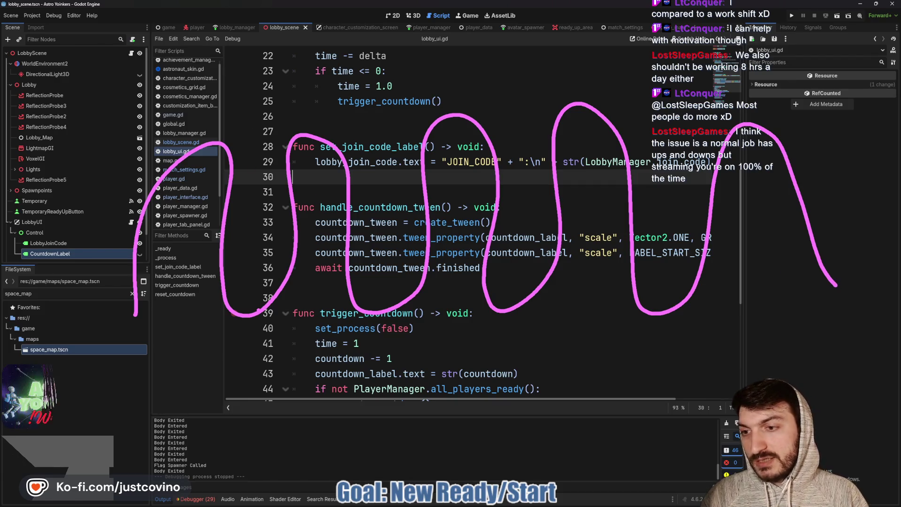
{"action": "left_click_drag", "start_coordinate": [228, 105], "coordinate": [227, 403]}
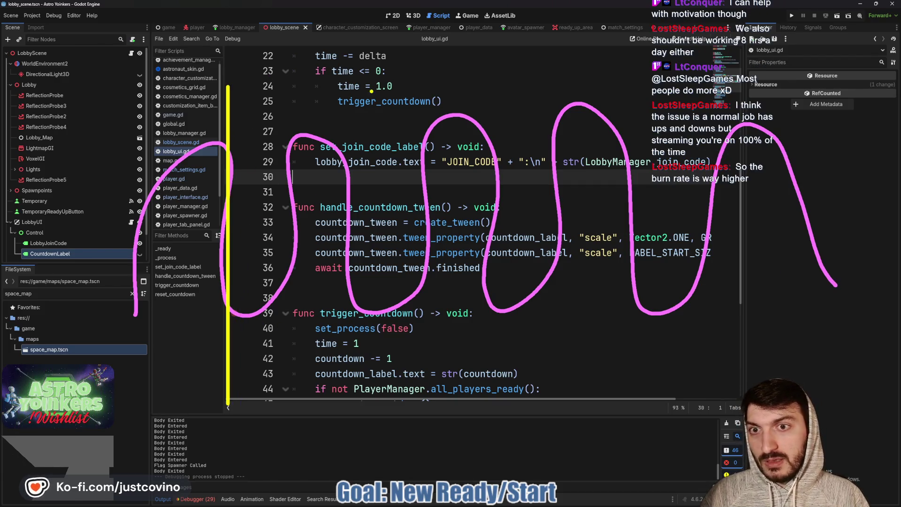
{"action": "left_click_drag", "start_coordinate": [364, 68], "coordinate": [364, 407]}
{"action": "left_click_drag", "start_coordinate": [501, 68], "coordinate": [500, 400]}
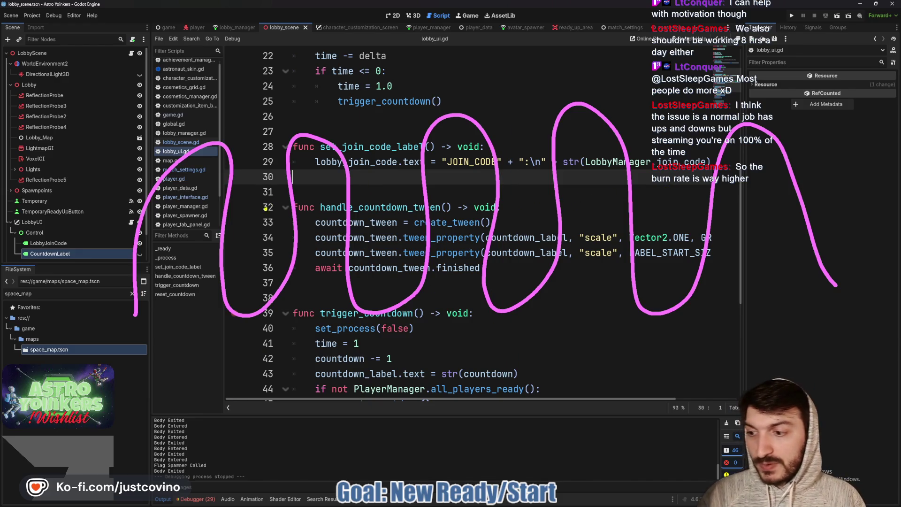
{"action": "key", "text": "e"}
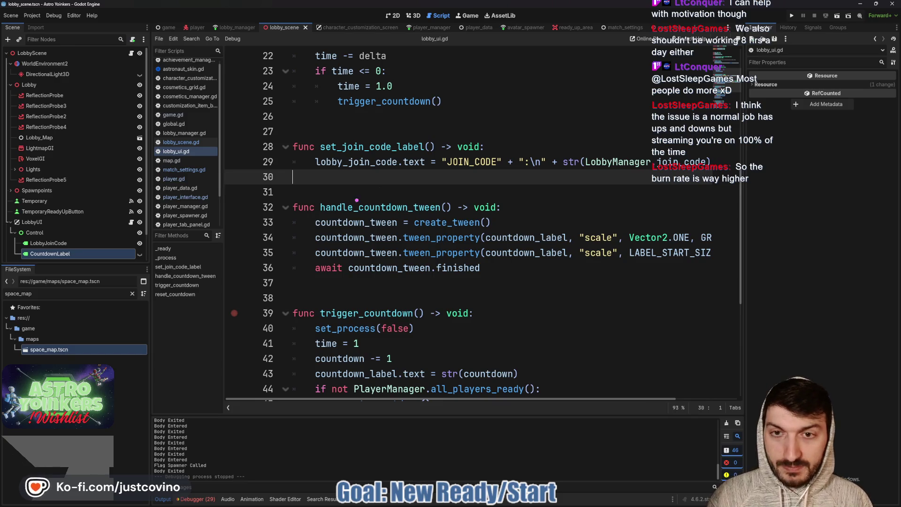
{"action": "mouse_move", "coordinate": [191, 295]}
{"action": "left_mouse_down"}
{"action": "mouse_move", "coordinate": [233, 127]}
{"action": "mouse_move", "coordinate": [297, 303]}
{"action": "mouse_move", "coordinate": [375, 104]}
{"action": "mouse_move", "coordinate": [431, 302]}
{"action": "mouse_move", "coordinate": [483, 91]}
{"action": "mouse_move", "coordinate": [544, 249]}
{"action": "mouse_move", "coordinate": [605, 189]}
{"action": "mouse_move", "coordinate": [640, 99]}
{"action": "left_mouse_up"}
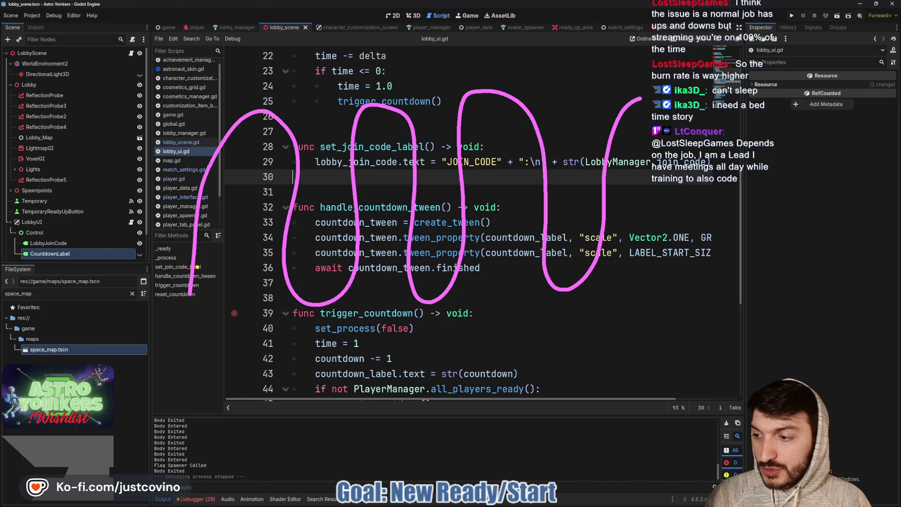
Mark code lines 23–42 with yellow vertical strokes and a loop
{"action": "mouse_move", "coordinate": [221, 141]}
{"action": "left_mouse_down"}
{"action": "mouse_move", "coordinate": [213, 344]}
{"action": "mouse_move", "coordinate": [216, 80]}
{"action": "left_mouse_up"}
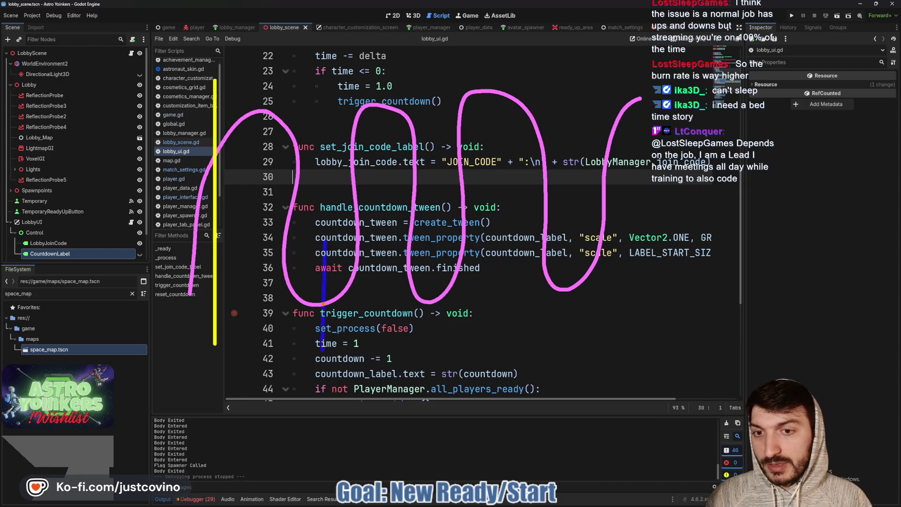
{"action": "left_click_drag", "start_coordinate": [323, 304], "coordinate": [323, 356]}
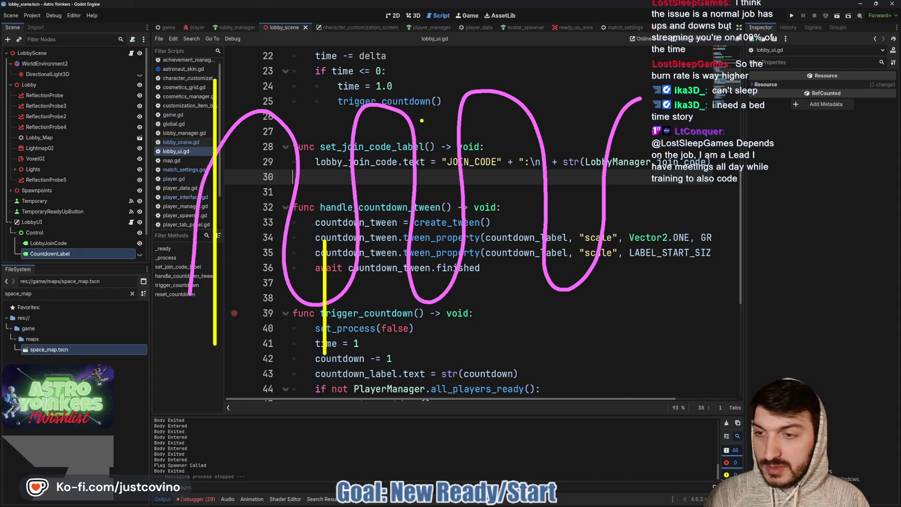
{"action": "left_click_drag", "start_coordinate": [373, 63], "coordinate": [373, 158]}
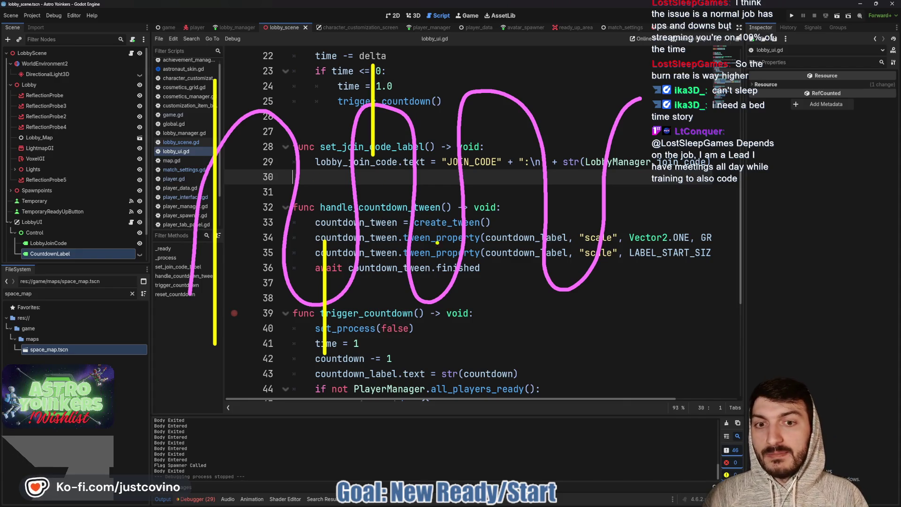
{"action": "left_click_drag", "start_coordinate": [435, 270], "coordinate": [435, 358]}
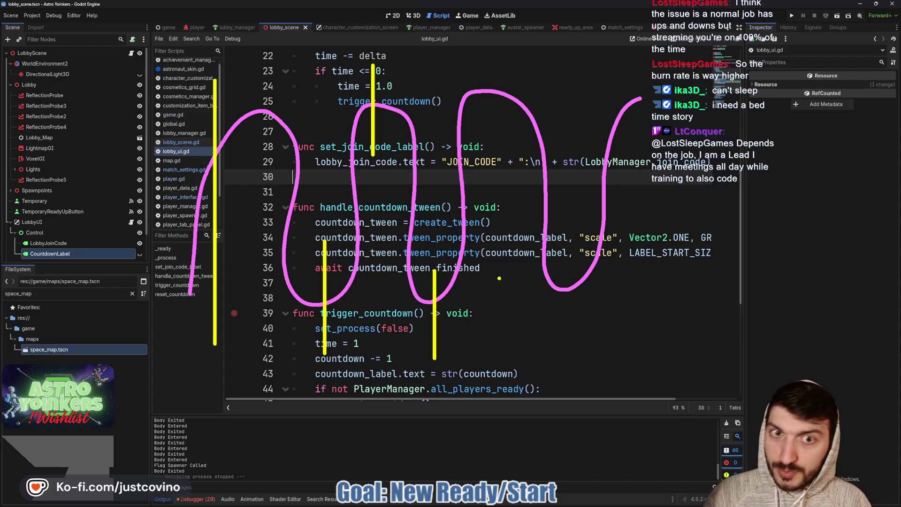
{"action": "left_click_drag", "start_coordinate": [492, 75], "coordinate": [491, 112]}
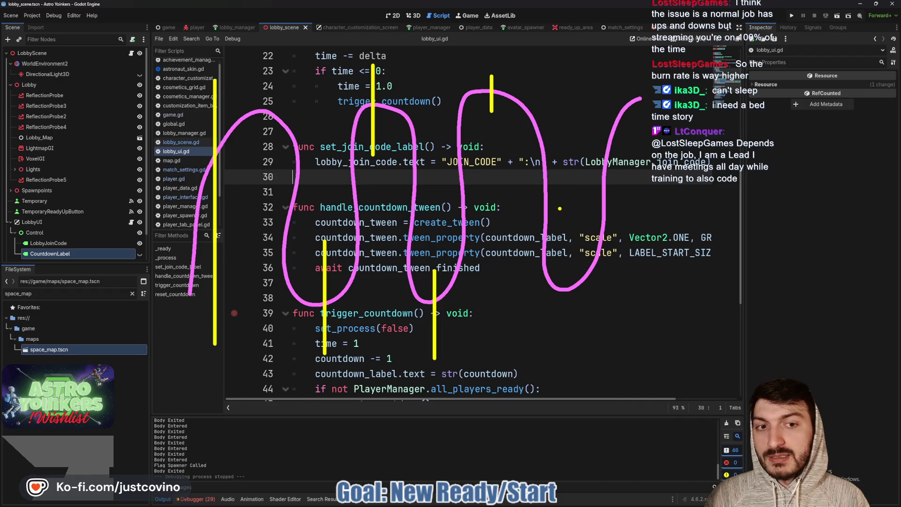
{"action": "mouse_move", "coordinate": [560, 208]}
{"action": "left_mouse_down"}
{"action": "mouse_move", "coordinate": [527, 301]}
{"action": "mouse_move", "coordinate": [585, 309]}
{"action": "mouse_move", "coordinate": [571, 218]}
{"action": "left_mouse_up"}
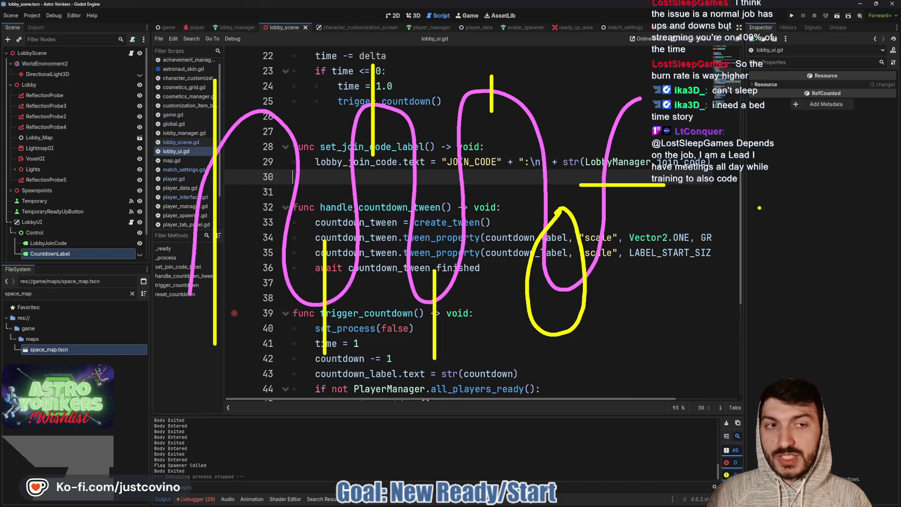
Circle the chat message and begin a '2h' note beside line 42
{"action": "left_click_drag", "start_coordinate": [716, 127], "coordinate": [697, 181]}
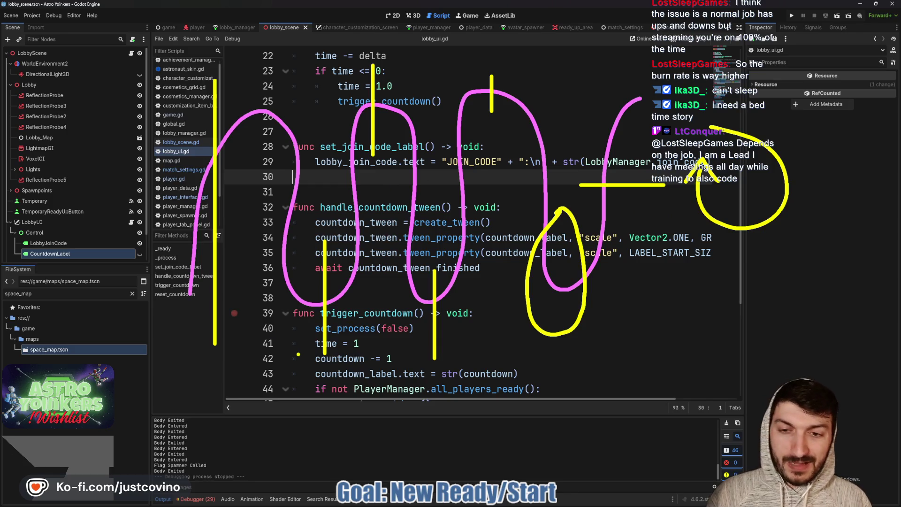
{"action": "left_click_drag", "start_coordinate": [276, 361], "coordinate": [295, 387]}
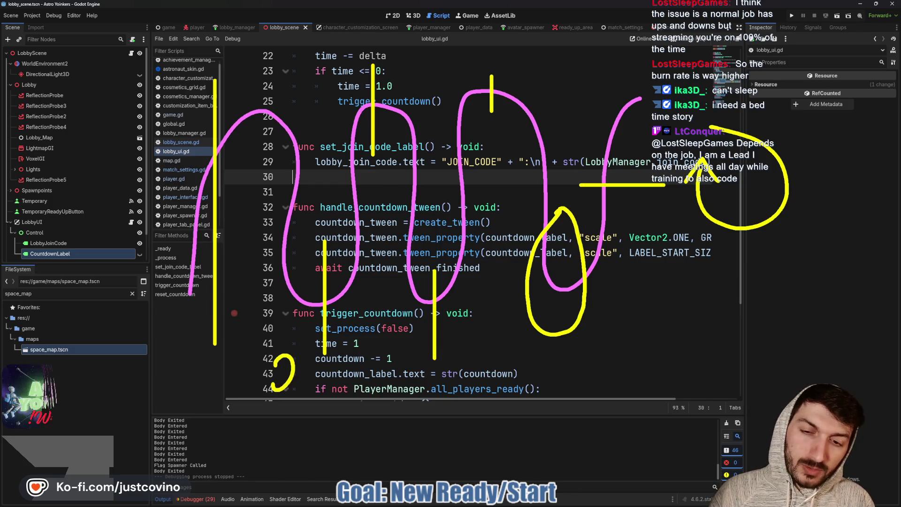
{"action": "mouse_move", "coordinate": [300, 356]}
{"action": "left_mouse_down"}
{"action": "mouse_move", "coordinate": [313, 388]}
{"action": "mouse_move", "coordinate": [333, 372]}
{"action": "left_mouse_up"}
Finish the note as '2hr.' and clear all annotations with Escape
{"action": "left_click", "coordinate": [334, 382]}
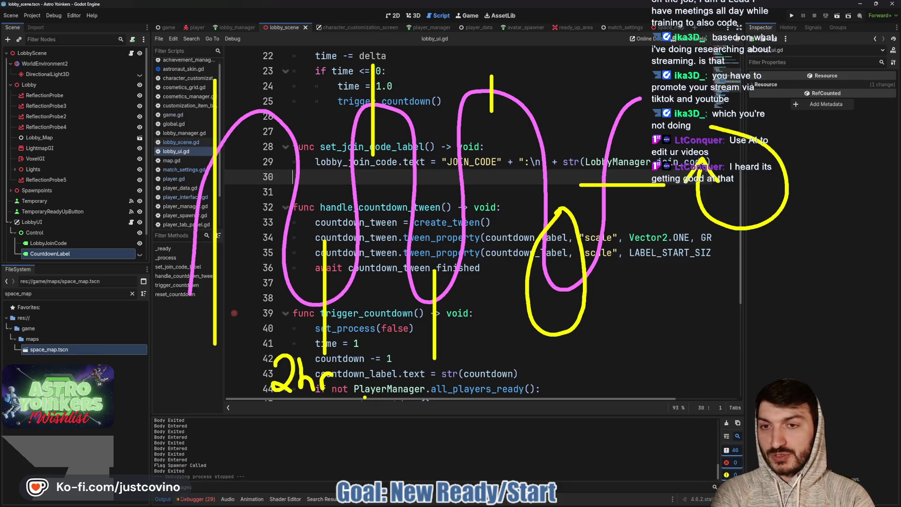
{"action": "key", "text": "Escape"}
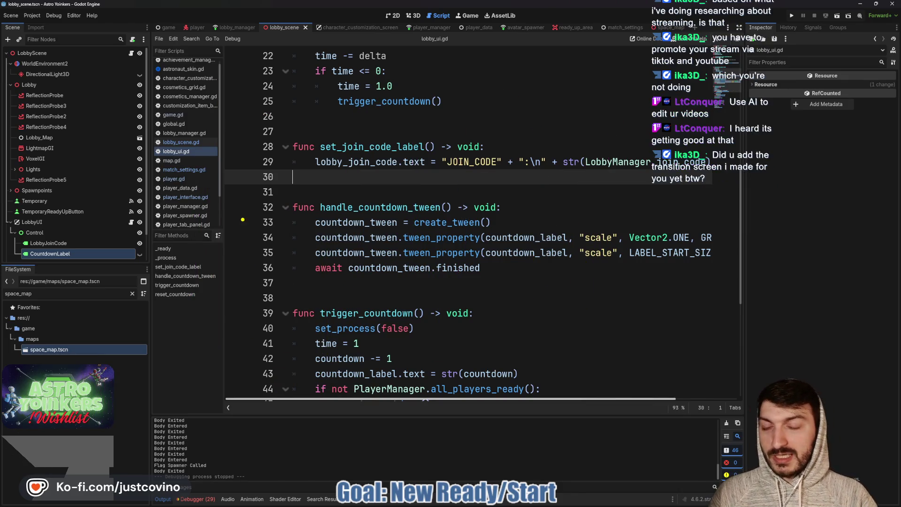
{"action": "left_click_drag", "start_coordinate": [210, 223], "coordinate": [722, 219]}
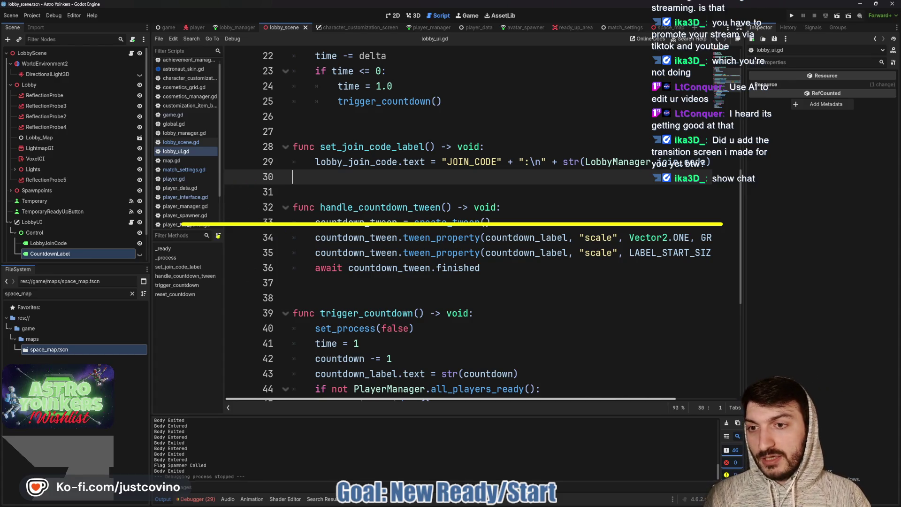
{"action": "mouse_move", "coordinate": [217, 235]}
{"action": "left_mouse_down"}
{"action": "mouse_move", "coordinate": [230, 213]}
{"action": "mouse_move", "coordinate": [274, 237]}
{"action": "mouse_move", "coordinate": [316, 211]}
{"action": "mouse_move", "coordinate": [344, 231]}
{"action": "mouse_move", "coordinate": [359, 228]}
{"action": "mouse_move", "coordinate": [394, 178]}
{"action": "mouse_move", "coordinate": [403, 241]}
{"action": "mouse_move", "coordinate": [458, 216]}
{"action": "left_mouse_up"}
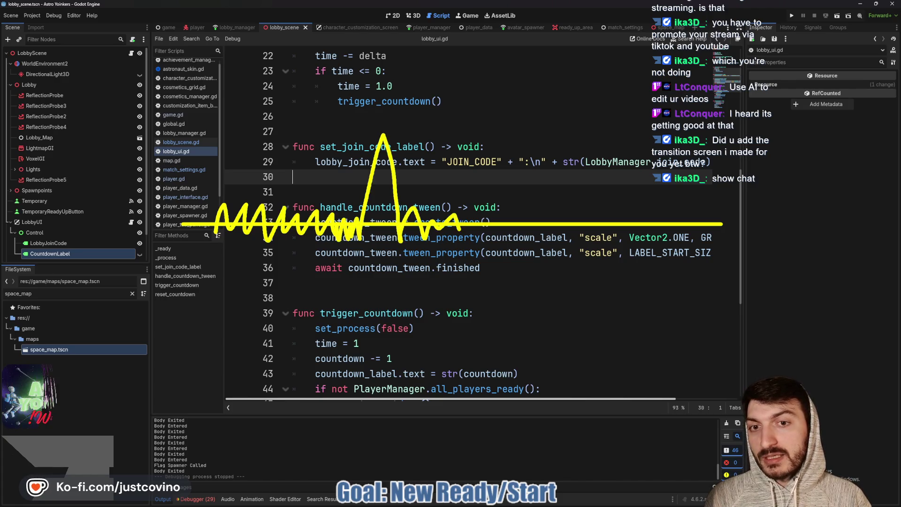
{"action": "left_click_drag", "start_coordinate": [272, 68], "coordinate": [486, 308]}
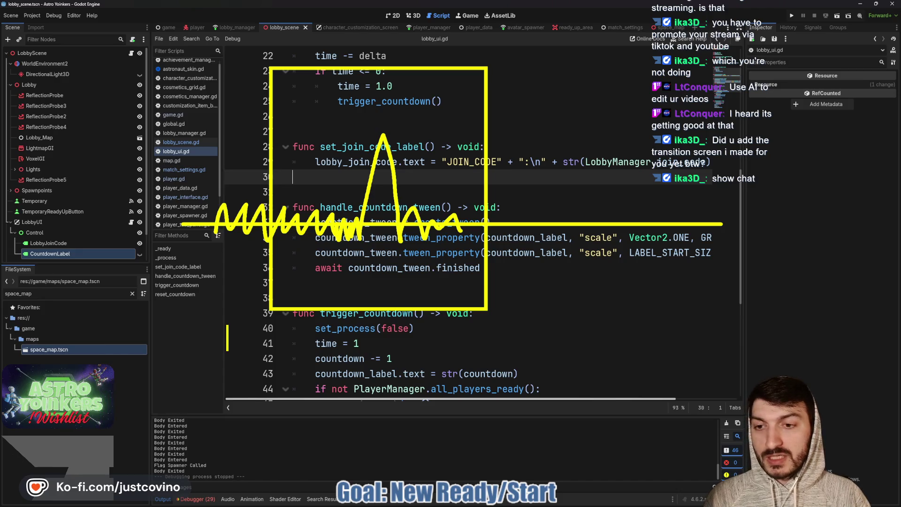
{"action": "type", "text": "Keywords"}
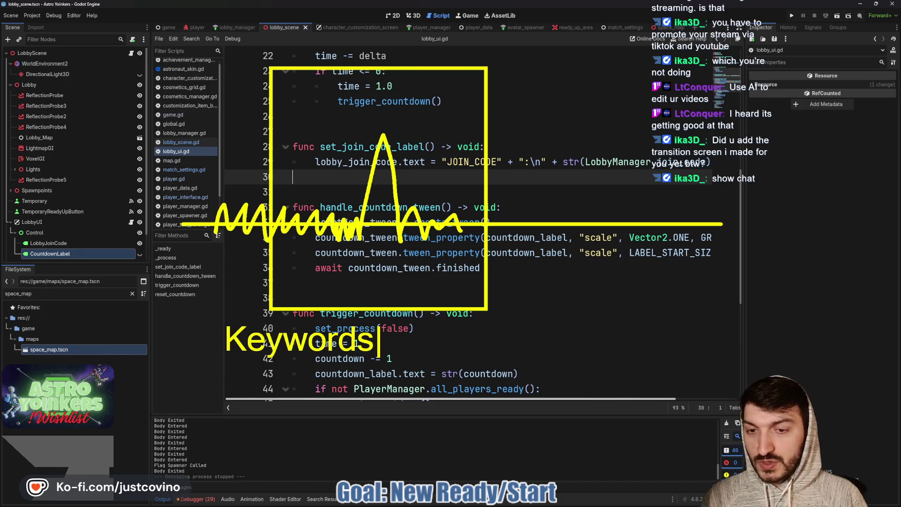
{"action": "mouse_move", "coordinate": [374, 308]}
{"action": "left_mouse_down"}
{"action": "mouse_move", "coordinate": [431, 344]}
{"action": "mouse_move", "coordinate": [820, 432]}
{"action": "left_mouse_up"}
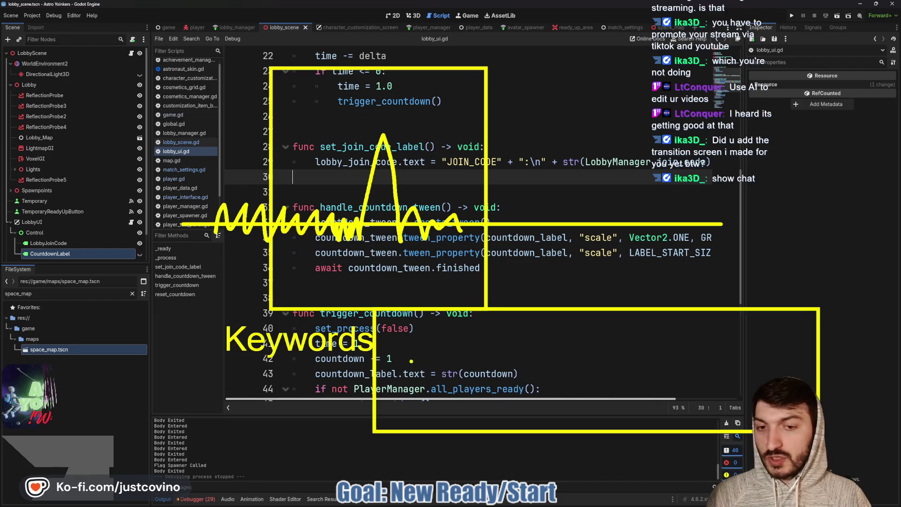
{"action": "left_click_drag", "start_coordinate": [683, 371], "coordinate": [689, 371]}
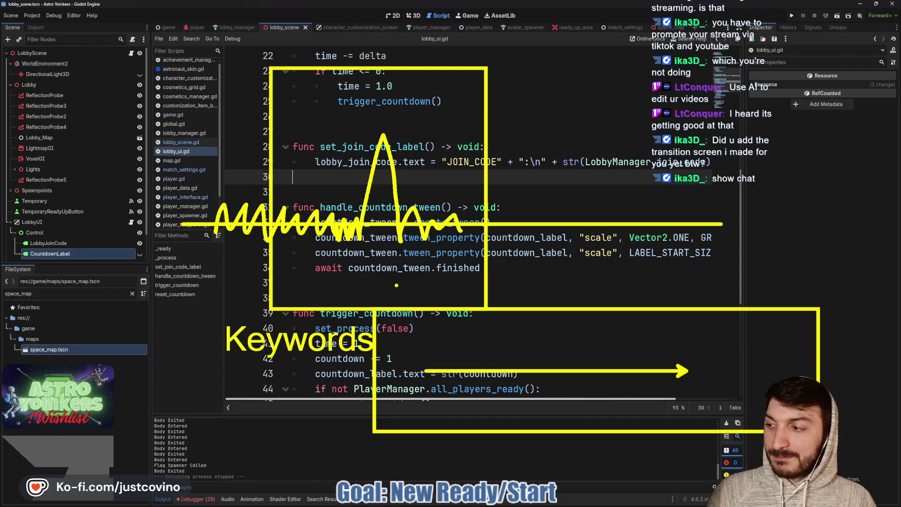
{"action": "key", "text": "Escape"}
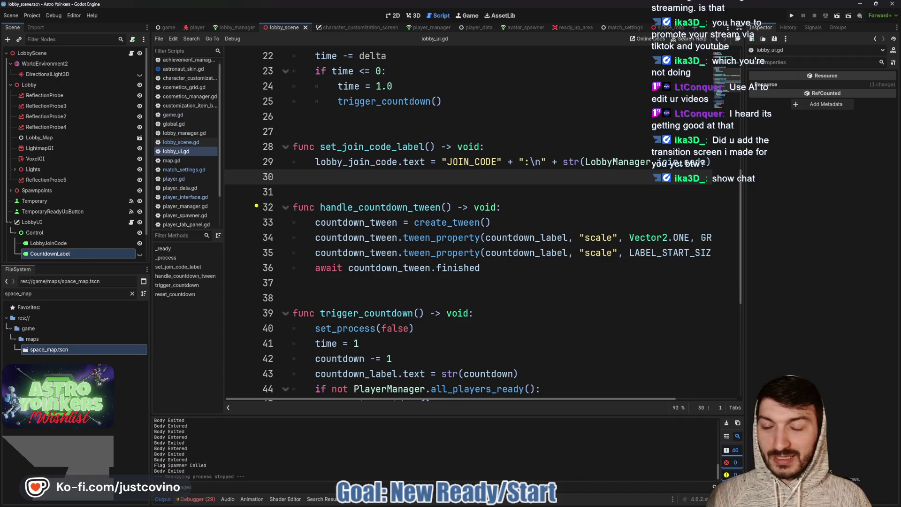
Box handle_countdown_tween, handwrite '4-5' beside it, and frame lines 23–30 in yellow
{"action": "left_click_drag", "start_coordinate": [241, 184], "coordinate": [687, 298]}
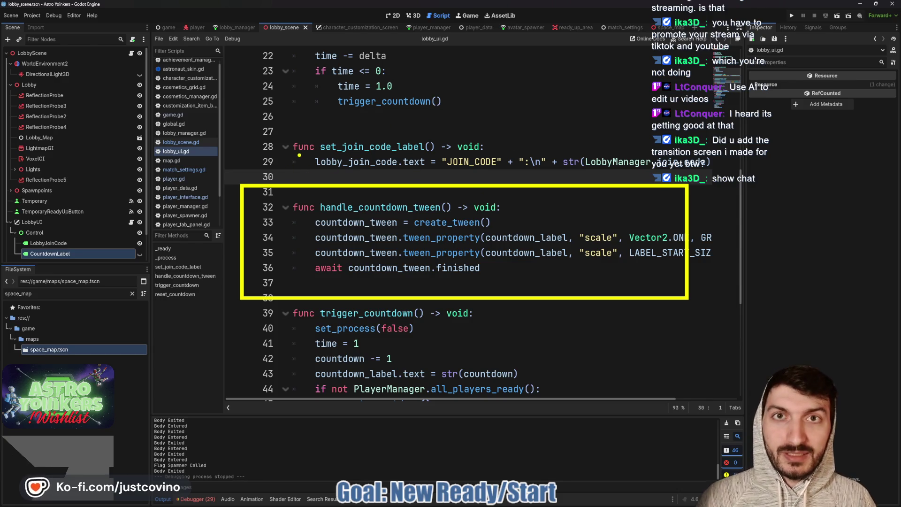
{"action": "mouse_move", "coordinate": [254, 114]}
{"action": "left_mouse_down"}
{"action": "mouse_move", "coordinate": [275, 141]}
{"action": "mouse_move", "coordinate": [267, 170]}
{"action": "left_mouse_up"}
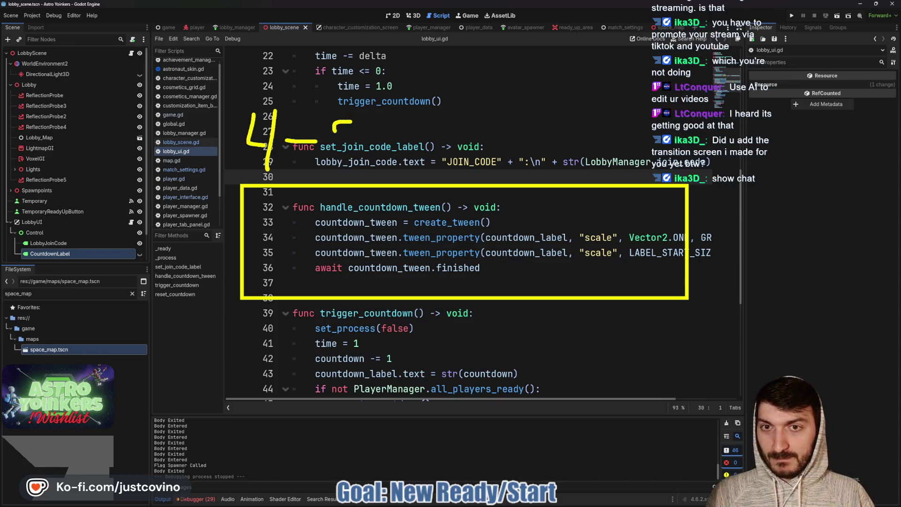
{"action": "left_click_drag", "start_coordinate": [333, 131], "coordinate": [331, 158]}
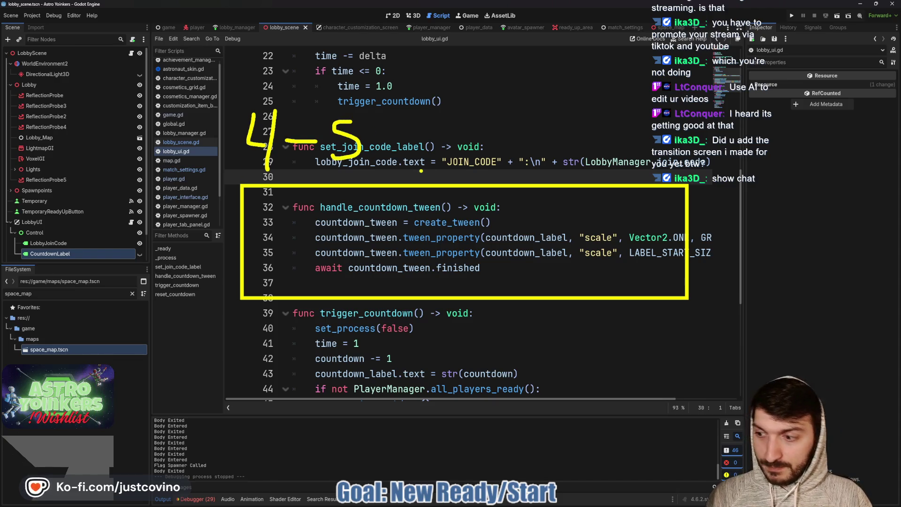
{"action": "left_click_drag", "start_coordinate": [346, 121], "coordinate": [370, 120]}
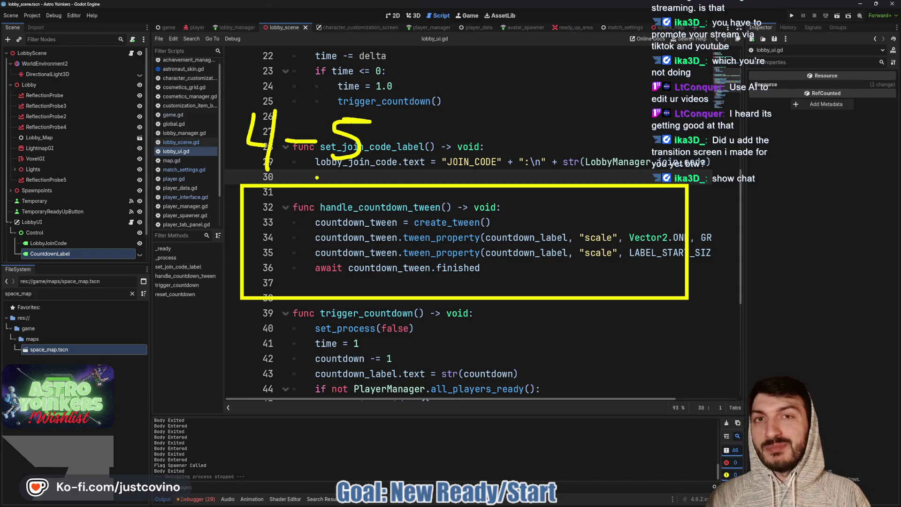
{"action": "left_click_drag", "start_coordinate": [215, 76], "coordinate": [452, 193]}
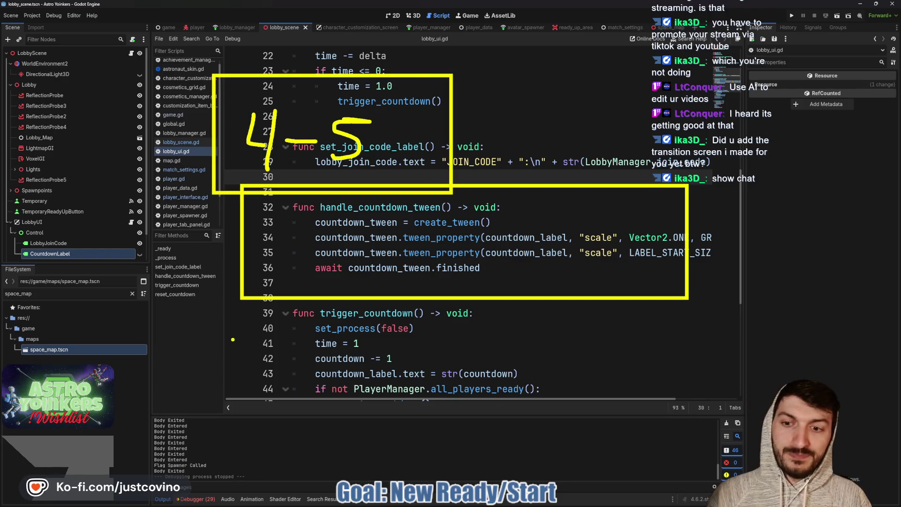
Write '1-2' beside lines 41–44 and draw an arrow pointing at LightmapGI
{"action": "left_click_drag", "start_coordinate": [238, 339], "coordinate": [239, 404]}
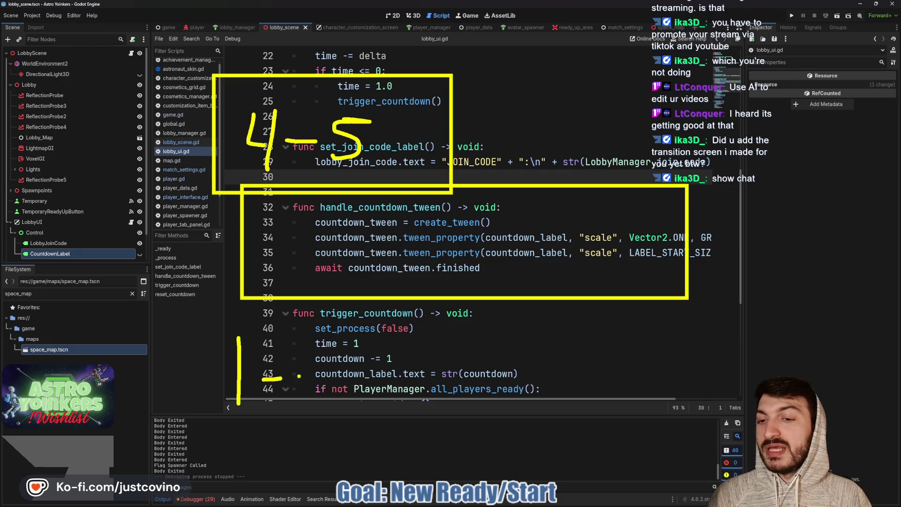
{"action": "left_click_drag", "start_coordinate": [300, 357], "coordinate": [341, 399]}
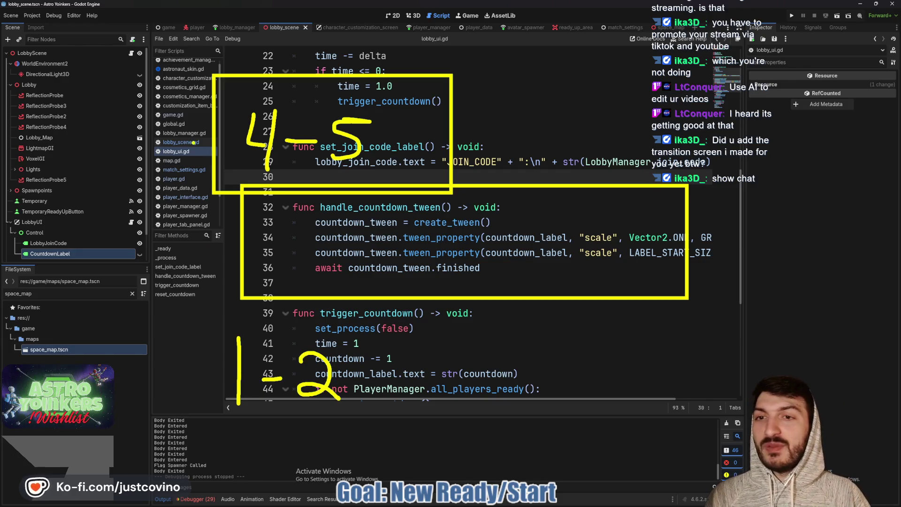
{"action": "left_click_drag", "start_coordinate": [74, 145], "coordinate": [59, 144]}
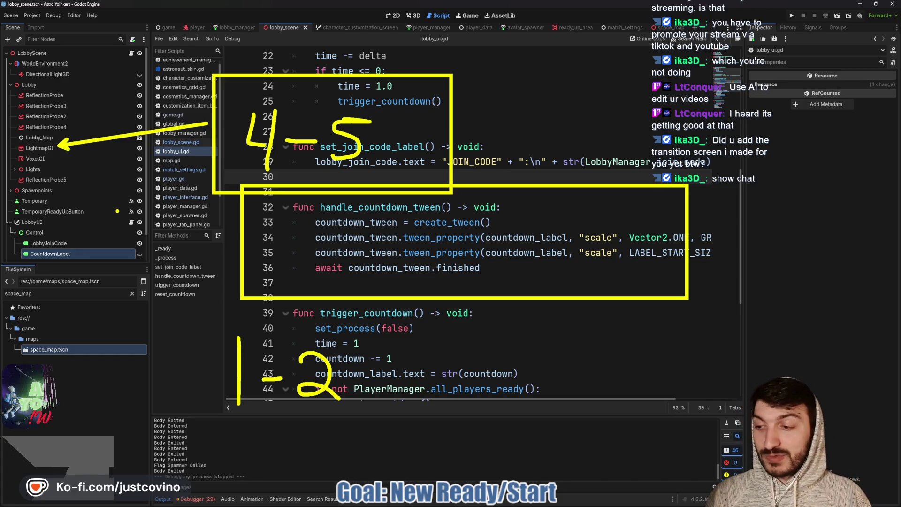
Clear the earlier drawings, then step the caret through lines 31, 35, 36, 38 and 37
{"action": "key", "text": "Escape"}
{"action": "left_click", "coordinate": [386, 185]}
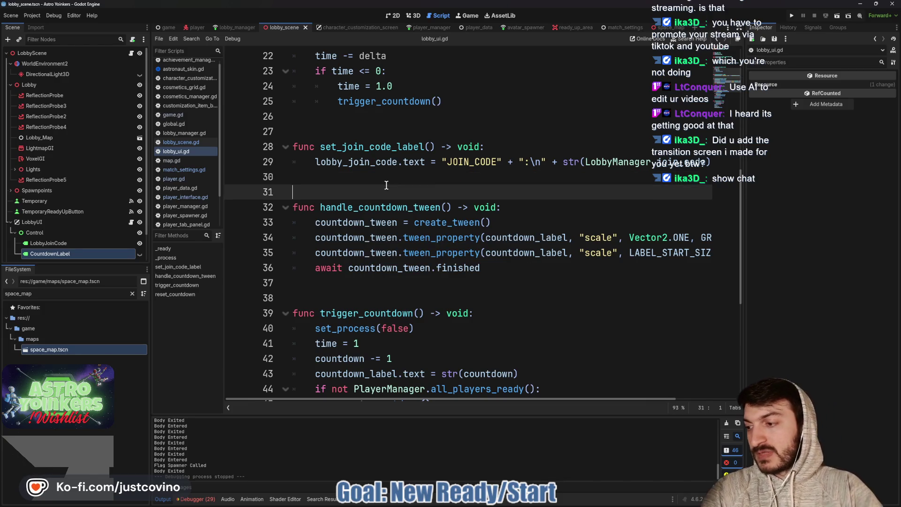
{"action": "left_click", "coordinate": [436, 252]}
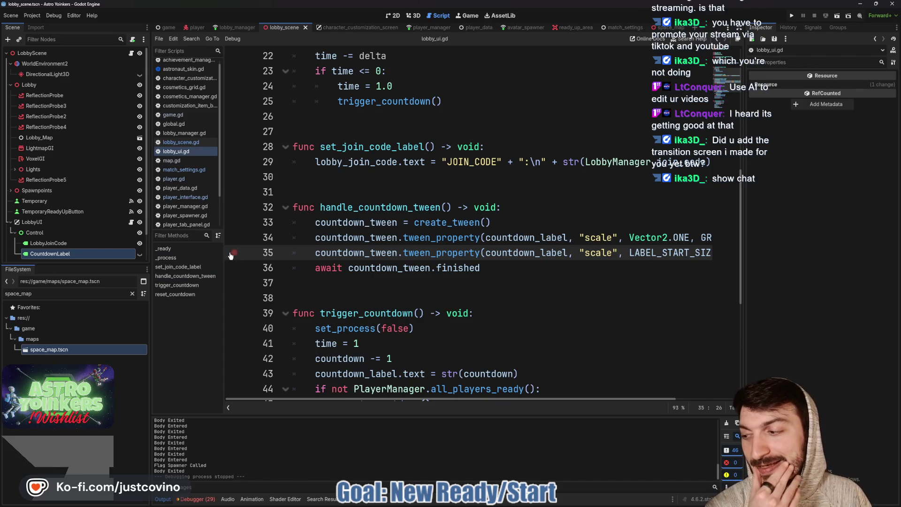
{"action": "mouse_move", "coordinate": [330, 246]}
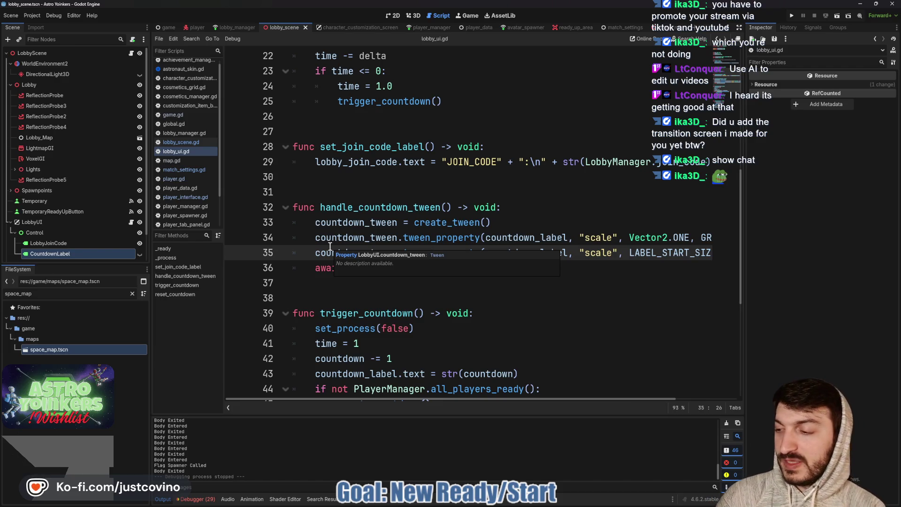
{"action": "left_click", "coordinate": [498, 268]}
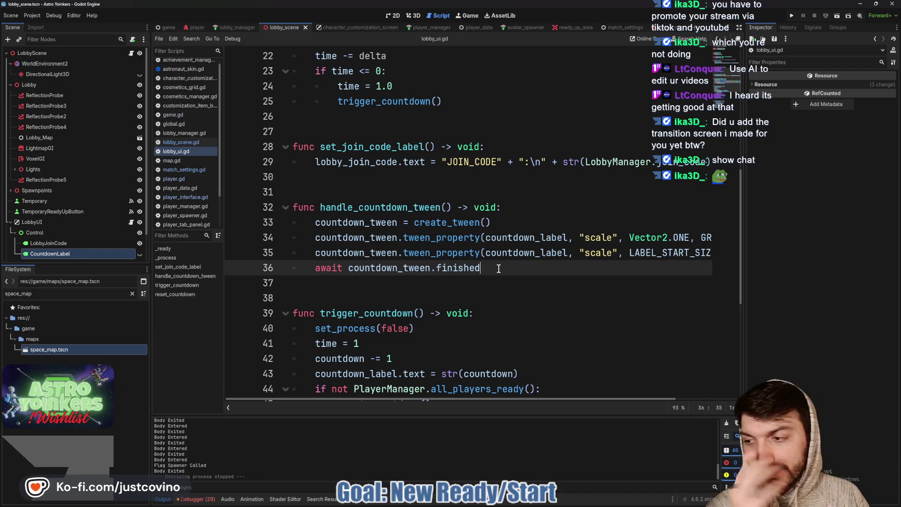
{"action": "left_click", "coordinate": [394, 298]}
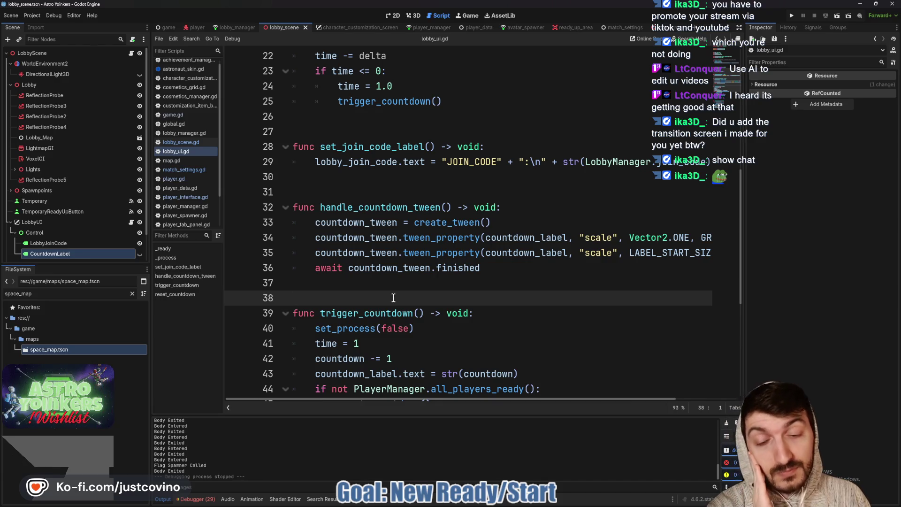
{"action": "left_click", "coordinate": [364, 193]}
{"action": "scroll", "coordinate": [364, 193], "scroll_direction": "down", "scroll_amount": 3}
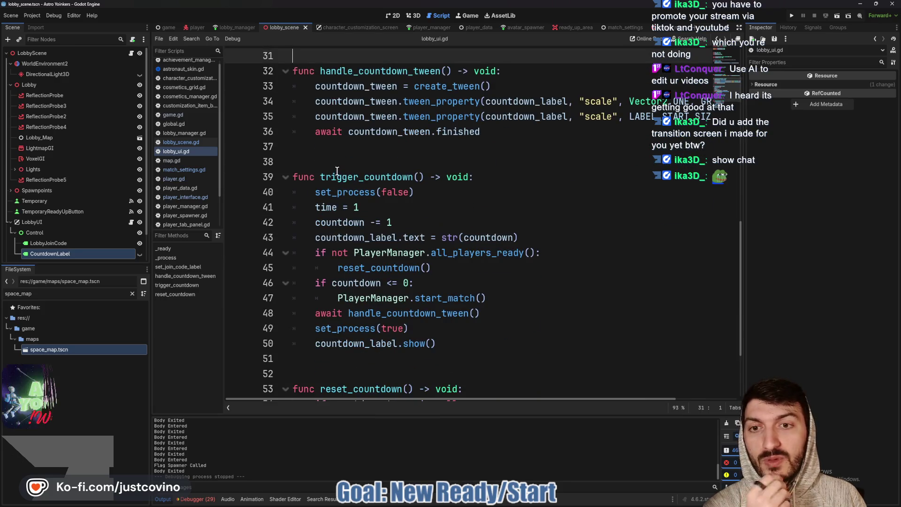
{"action": "scroll", "coordinate": [342, 195], "scroll_direction": "up", "scroll_amount": 1}
{"action": "left_click", "coordinate": [343, 195]}
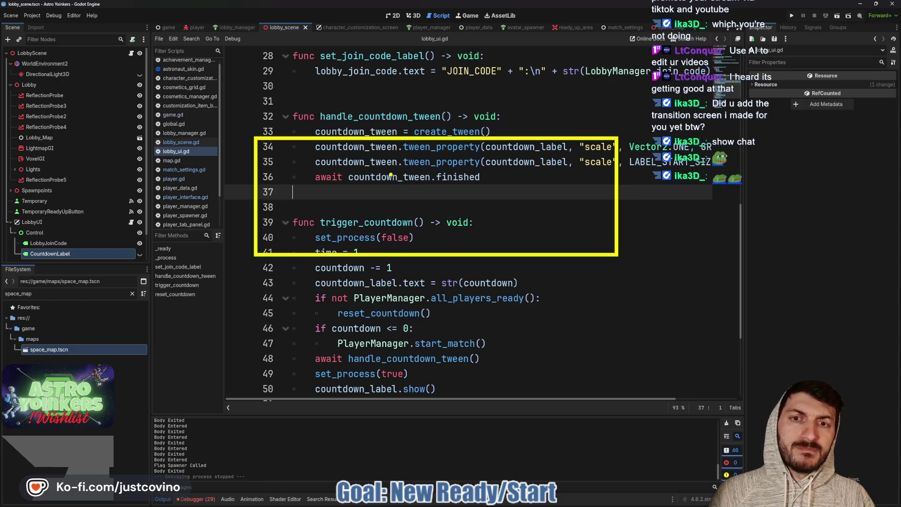
Box the tween_property lines, then arc from the code to a boxed part of the Scene dock
{"action": "mouse_move", "coordinate": [343, 148]}
{"action": "left_mouse_down"}
{"action": "mouse_move", "coordinate": [462, 241]}
{"action": "mouse_move", "coordinate": [576, 251]}
{"action": "left_mouse_up"}
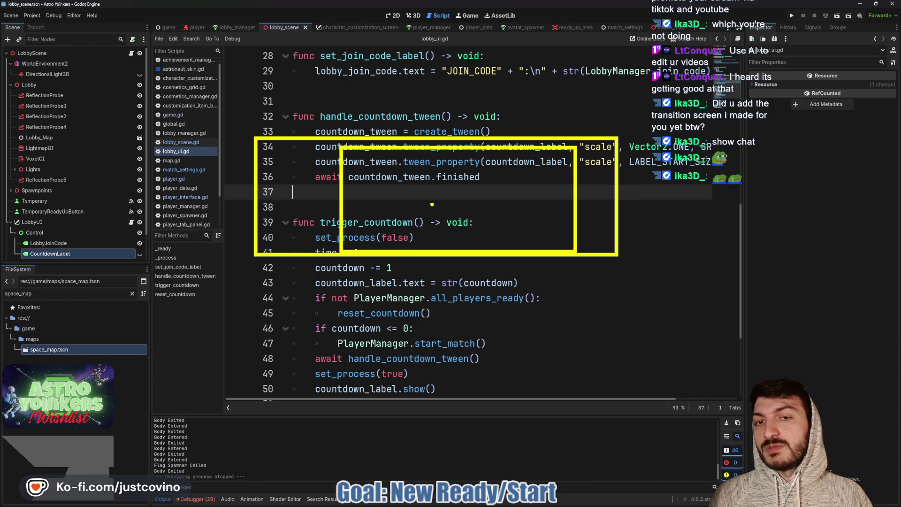
{"action": "mouse_move", "coordinate": [394, 115]}
{"action": "left_mouse_down"}
{"action": "mouse_move", "coordinate": [193, 77]}
{"action": "mouse_move", "coordinate": [128, 137]}
{"action": "left_mouse_up"}
{"action": "mouse_move", "coordinate": [119, 111]}
{"action": "left_mouse_down"}
{"action": "mouse_move", "coordinate": [106, 126]}
{"action": "mouse_move", "coordinate": [172, 133]}
{"action": "left_mouse_up"}
{"action": "left_click_drag", "start_coordinate": [26, 159], "coordinate": [170, 232]}
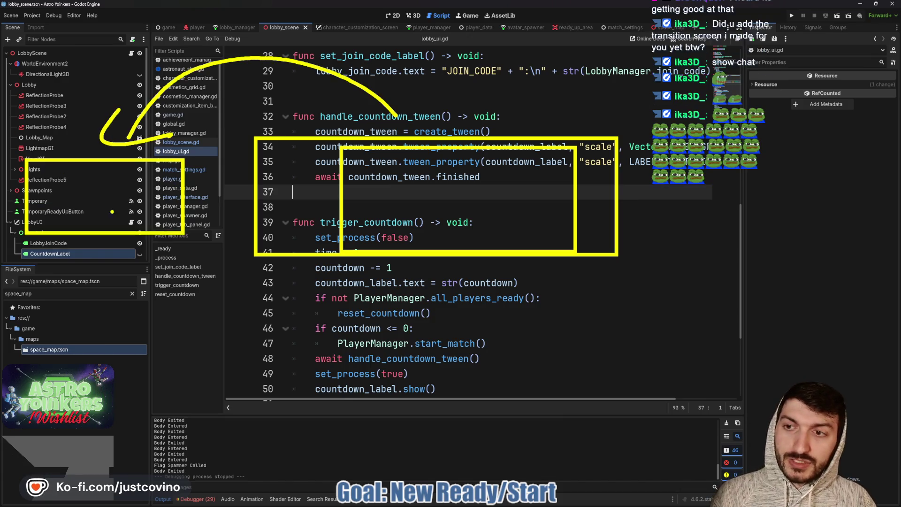
Arrow to the CountdownLabel node, loop lines 42–50, then wipe all annotations
{"action": "left_click_drag", "start_coordinate": [102, 333], "coordinate": [87, 252]}
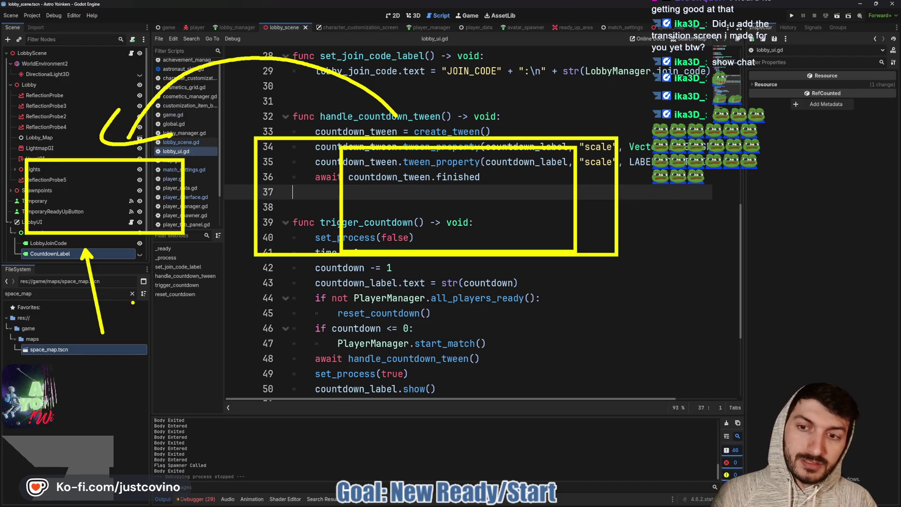
{"action": "mouse_move", "coordinate": [203, 320]}
{"action": "left_mouse_down"}
{"action": "mouse_move", "coordinate": [516, 371]}
{"action": "mouse_move", "coordinate": [188, 290]}
{"action": "left_mouse_up"}
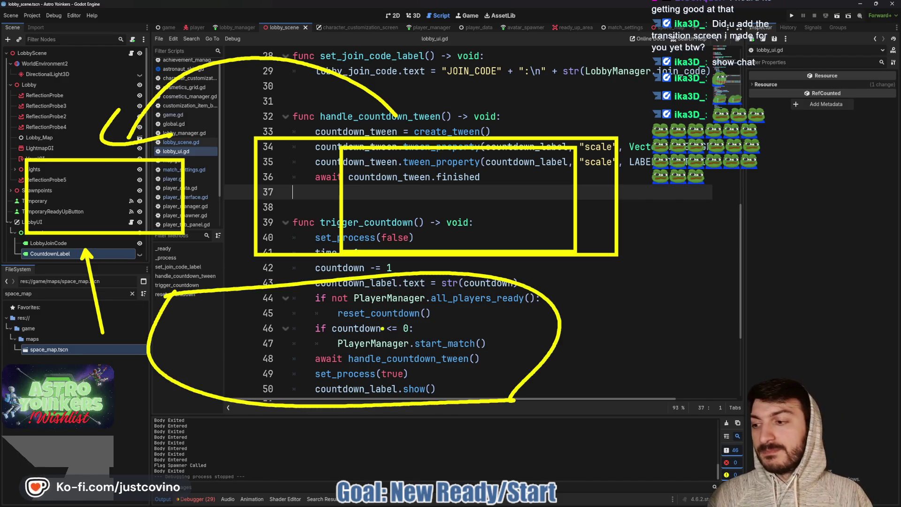
{"action": "key", "text": "Escape"}
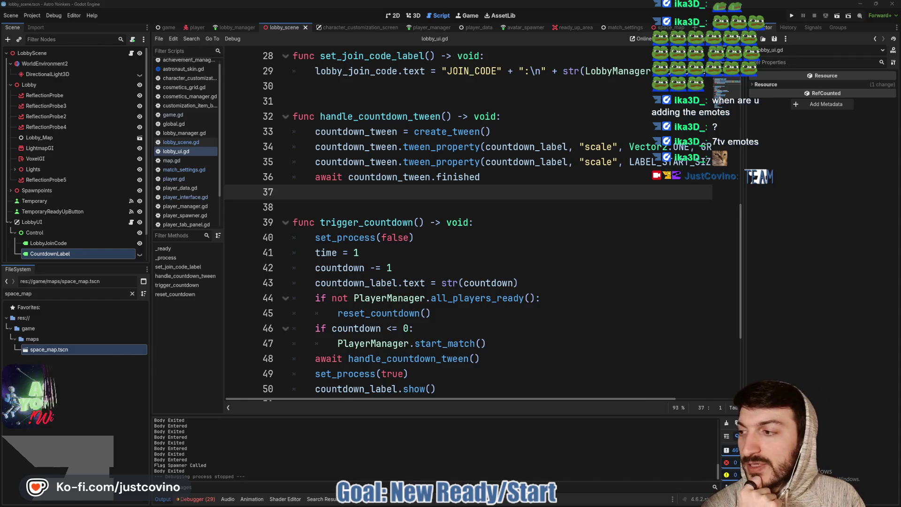
Move the chat window aside, view the 7TV emote page, then close it and return to line 37
{"action": "mouse_move", "coordinate": [228, 66]}
{"action": "left_mouse_down"}
{"action": "mouse_move", "coordinate": [337, 41]}
{"action": "mouse_move", "coordinate": [0, 122]}
{"action": "left_mouse_up"}
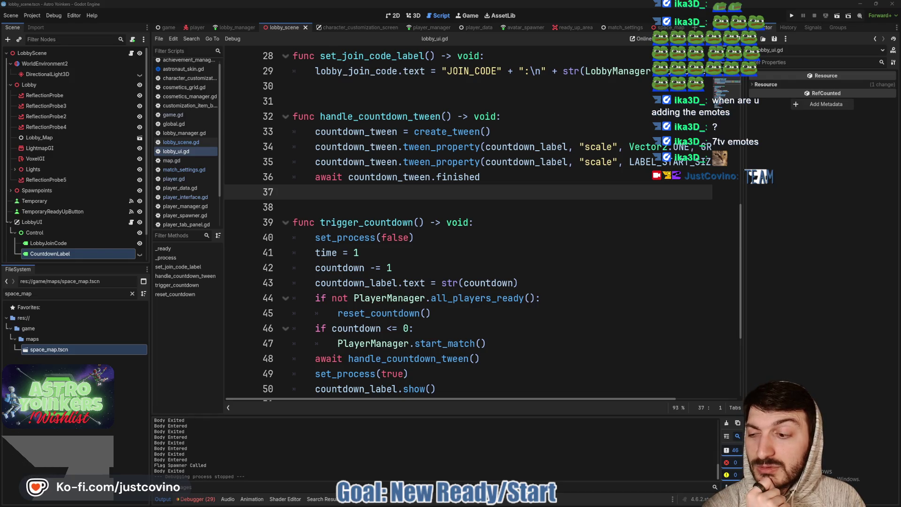
{"action": "left_click", "coordinate": [385, 208]}
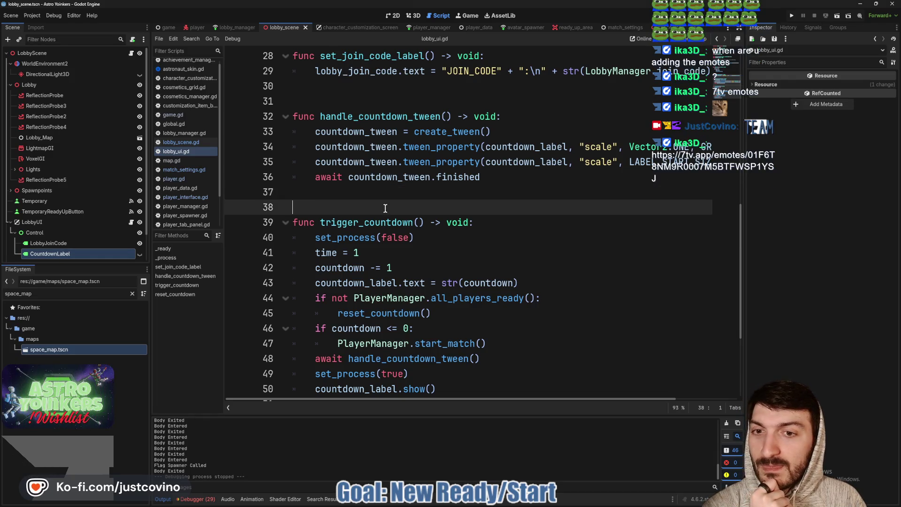
{"action": "key", "text": "F5"}
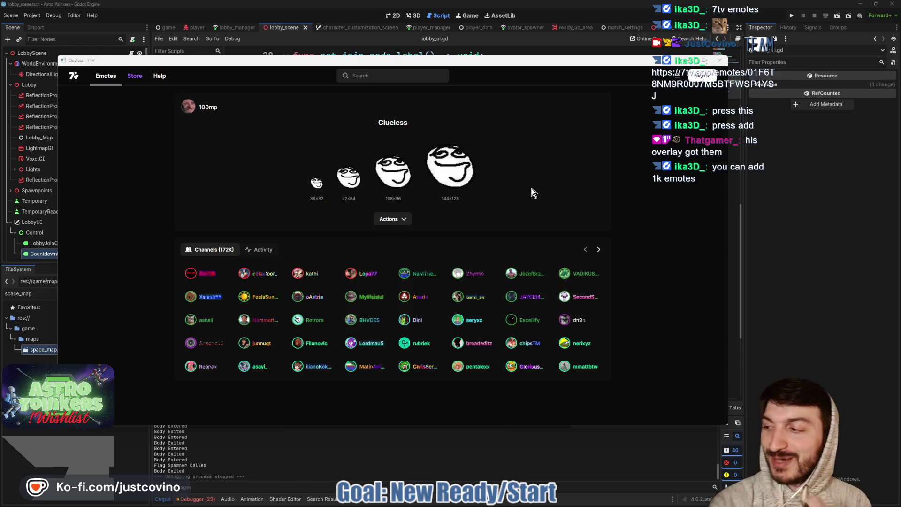
{"action": "left_click", "coordinate": [719, 60]}
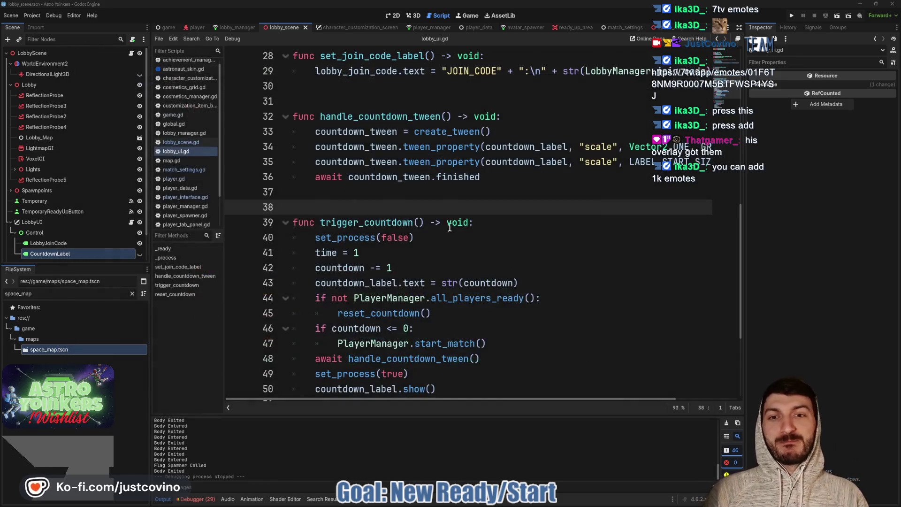
{"action": "left_click", "coordinate": [434, 197]}
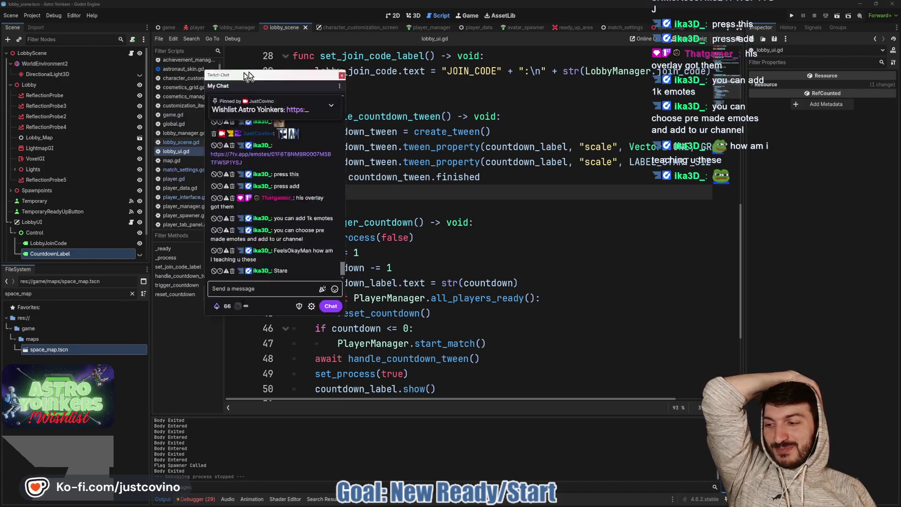
Browse the channel's own emotes in the chat emote picker, then open the shared 7tv.app link
{"action": "left_click", "coordinate": [416, 263]}
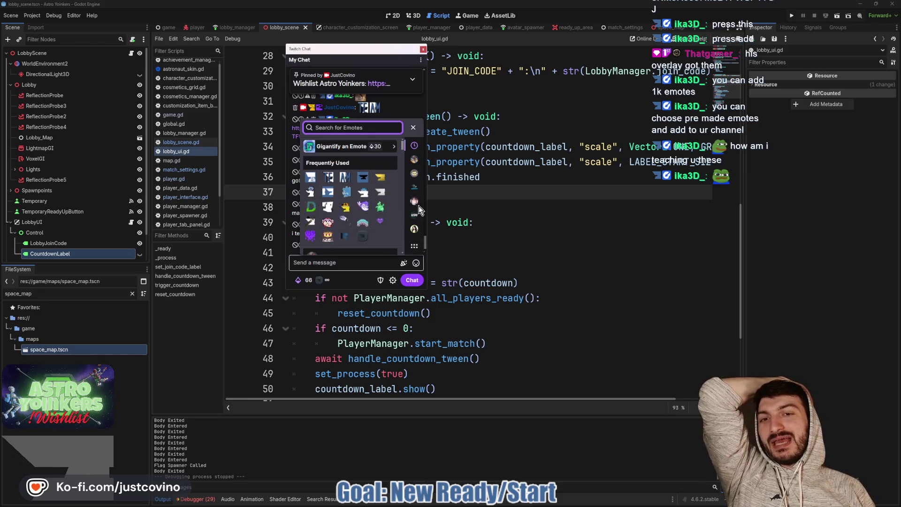
{"action": "left_click", "coordinate": [414, 159]}
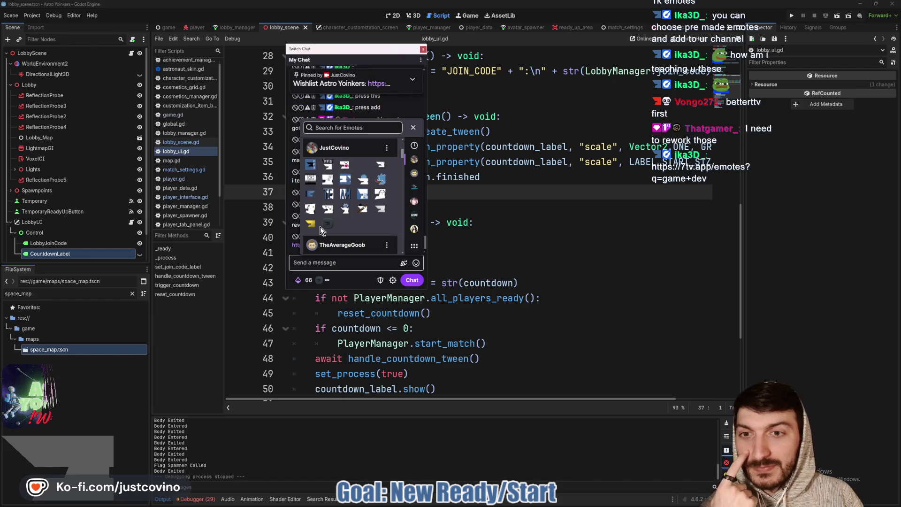
{"action": "left_click", "coordinate": [413, 127]}
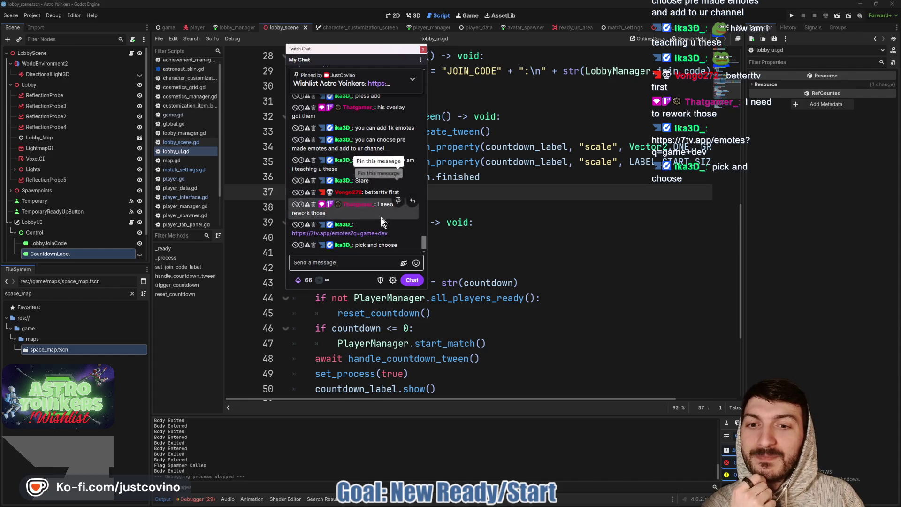
{"action": "left_click", "coordinate": [367, 234]}
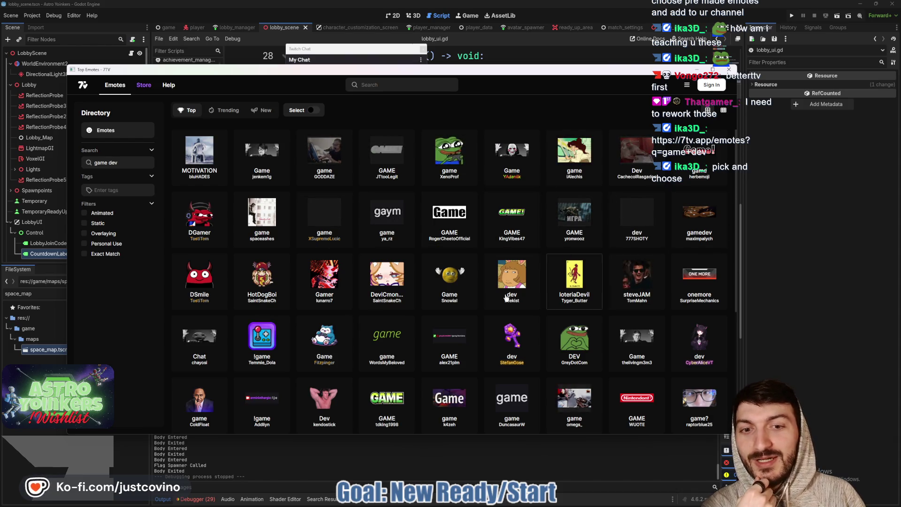
Scroll up and down the 'game dev' Top emotes grid on 7TV, then close the page
{"action": "scroll", "coordinate": [454, 254], "scroll_direction": "down", "scroll_amount": 4}
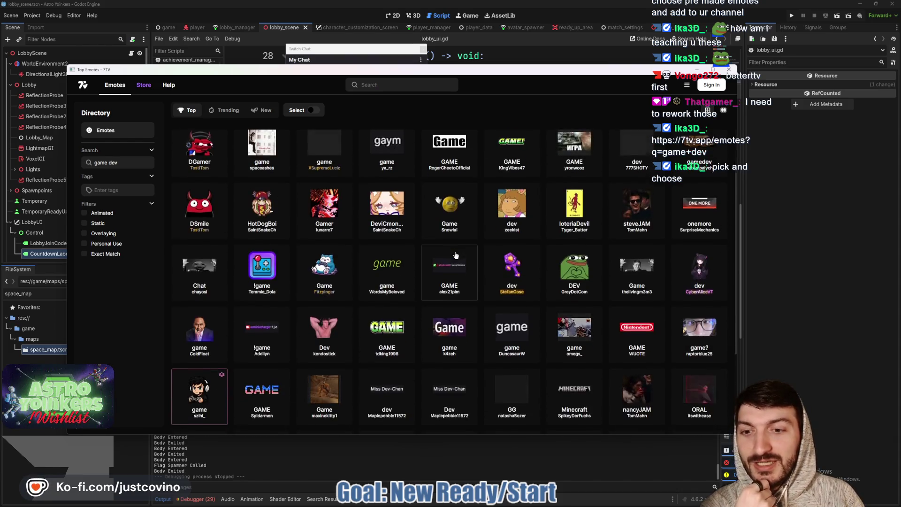
{"action": "scroll", "coordinate": [453, 254], "scroll_direction": "down", "scroll_amount": 3}
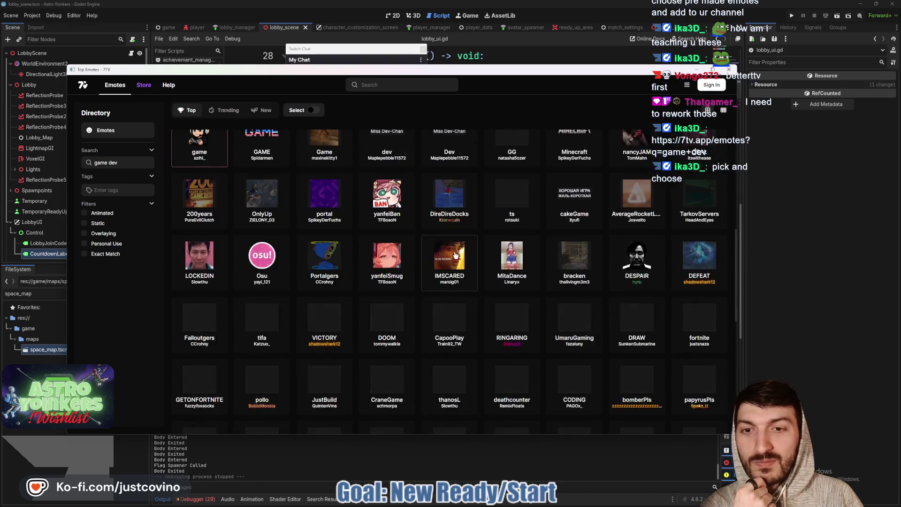
{"action": "scroll", "coordinate": [451, 254], "scroll_direction": "down", "scroll_amount": 3}
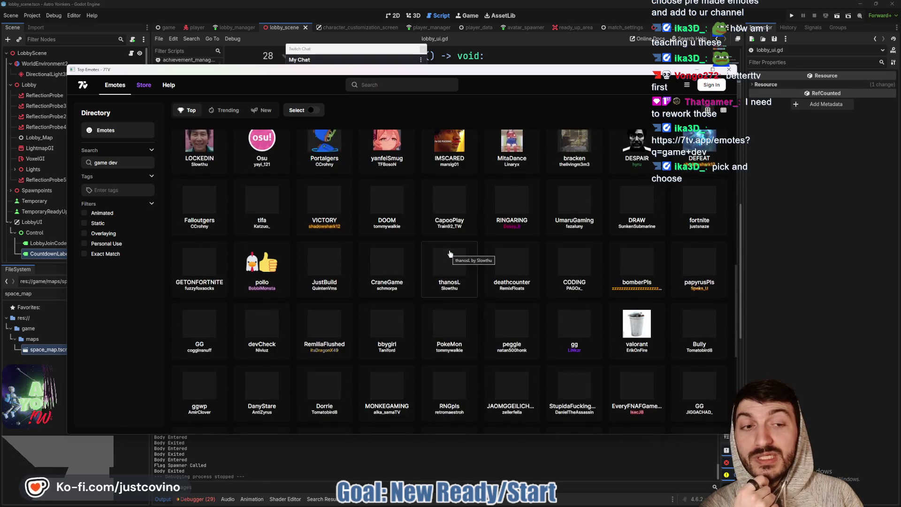
{"action": "scroll", "coordinate": [451, 255], "scroll_direction": "up", "scroll_amount": 3}
{"action": "scroll", "coordinate": [450, 253], "scroll_direction": "up", "scroll_amount": 5}
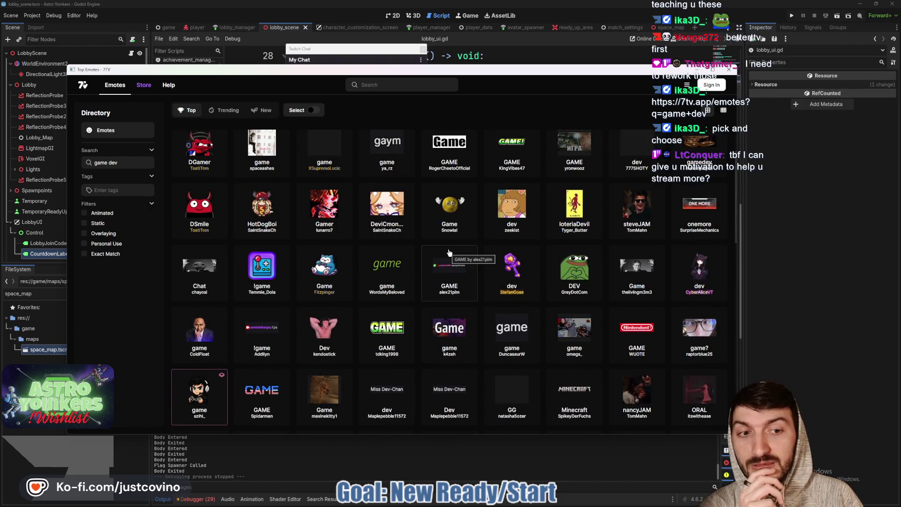
{"action": "scroll", "coordinate": [512, 253], "scroll_direction": "up", "scroll_amount": 2}
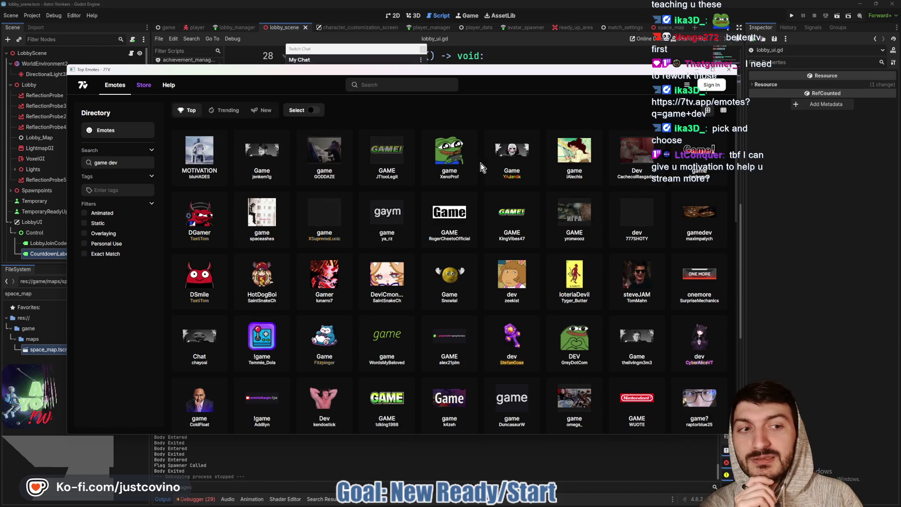
{"action": "scroll", "coordinate": [401, 230], "scroll_direction": "down", "scroll_amount": 20}
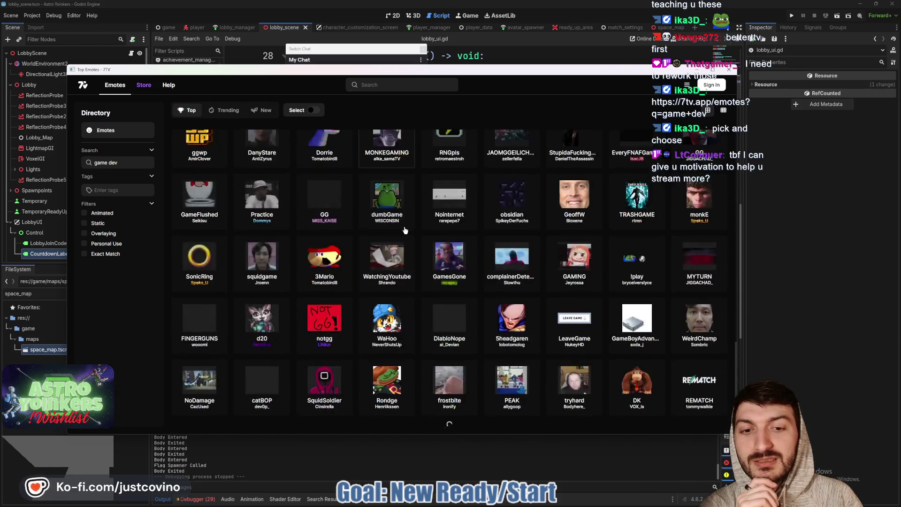
{"action": "scroll", "coordinate": [405, 230], "scroll_direction": "up", "scroll_amount": 10}
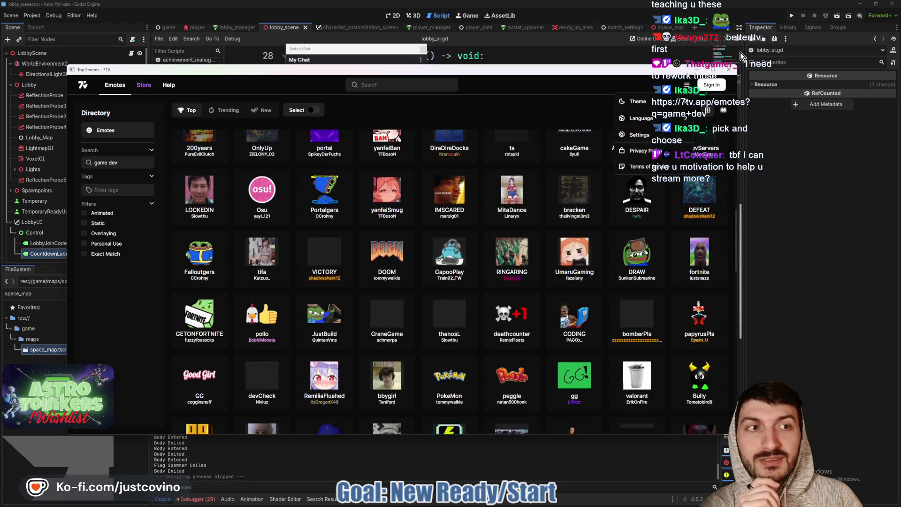
{"action": "left_click", "coordinate": [734, 72]}
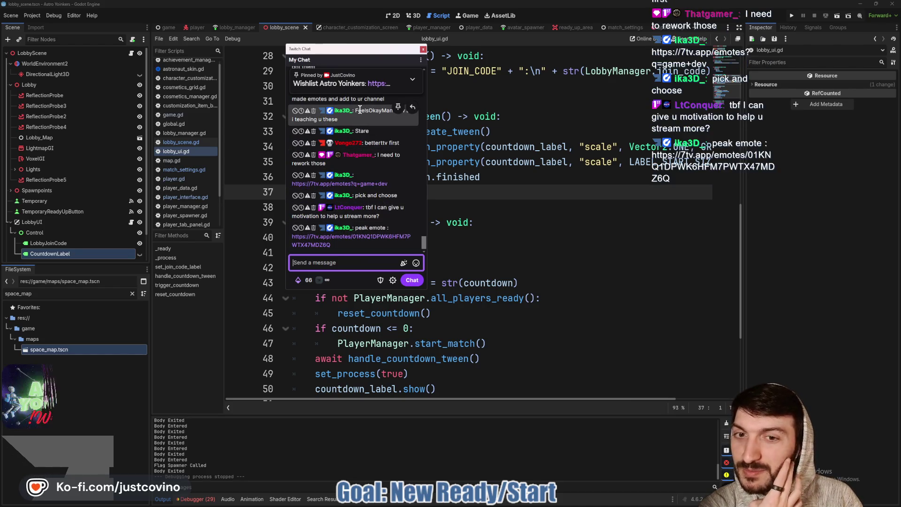
Move the Twitch chat window off the code and switch back to the Godot script editor
{"action": "left_click_drag", "start_coordinate": [353, 50], "coordinate": [0, 59]}
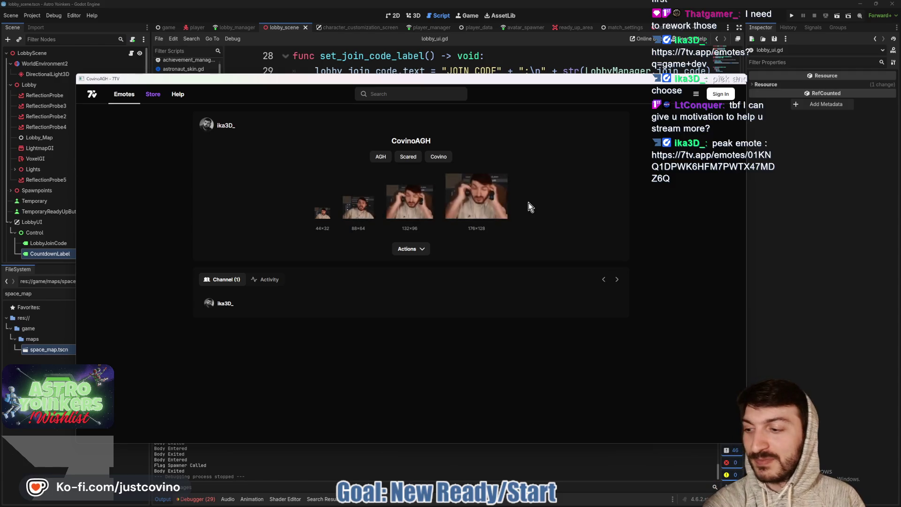
{"action": "key", "text": "alt+Tab"}
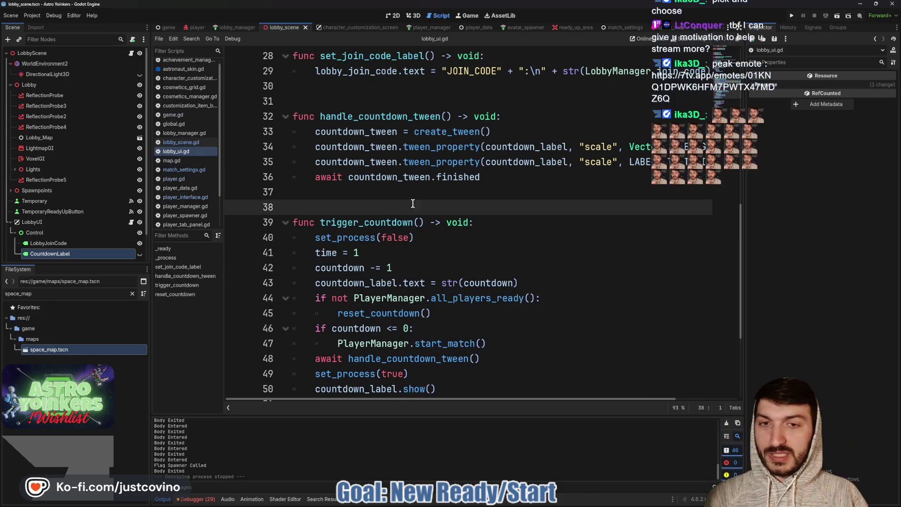
{"action": "left_click", "coordinate": [412, 192]}
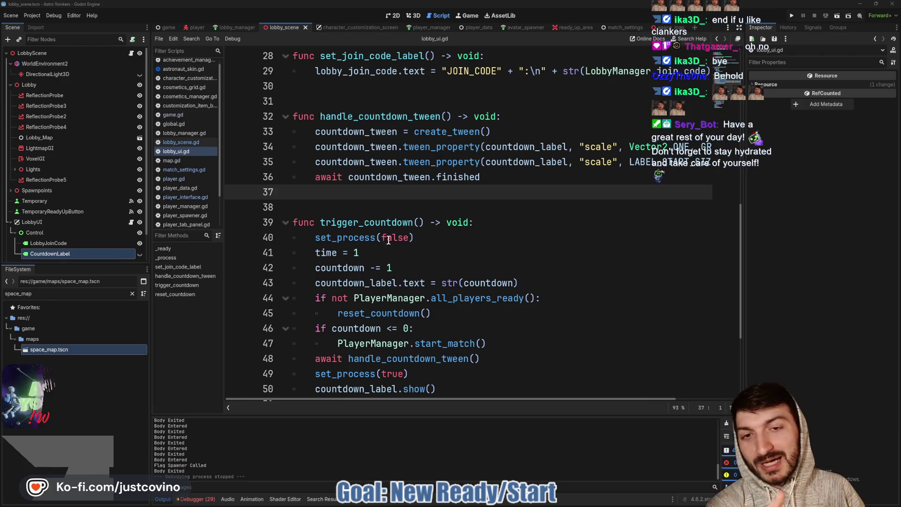
{"action": "left_click", "coordinate": [364, 209]}
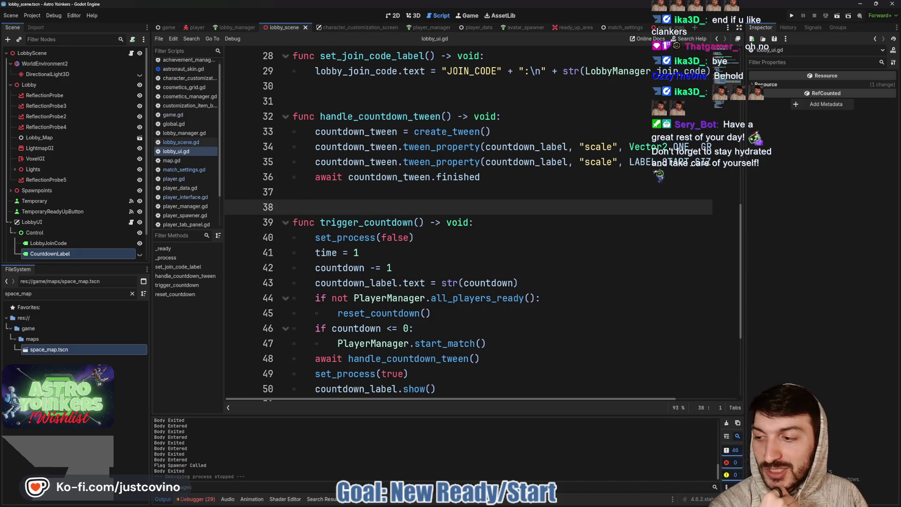